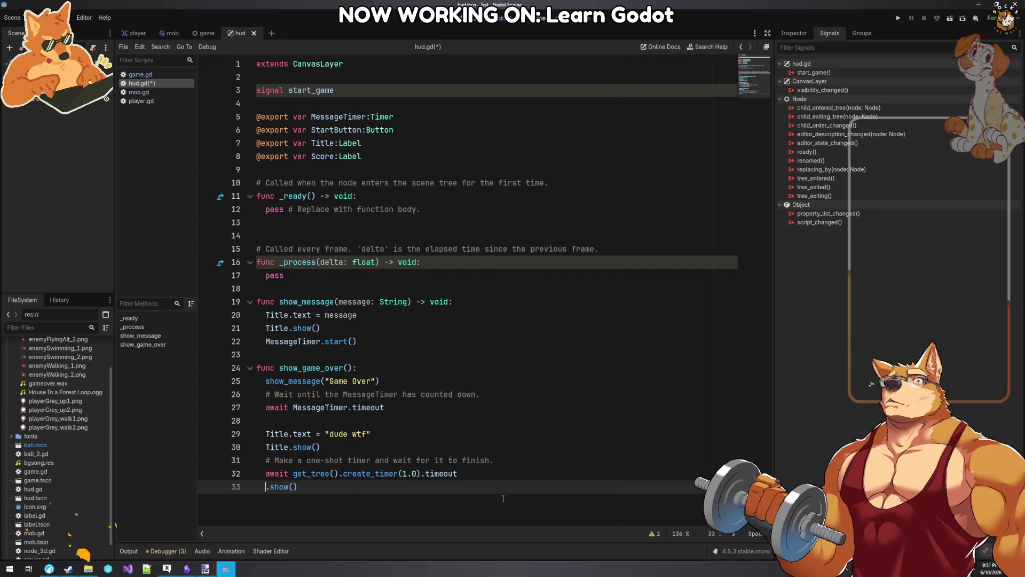
{"action": "type", "text": "StartButton"}
- Complete the StartButton.show() line in show_game_over, checking the tutorial docs for the next code
{"action": "key", "text": "Return"}
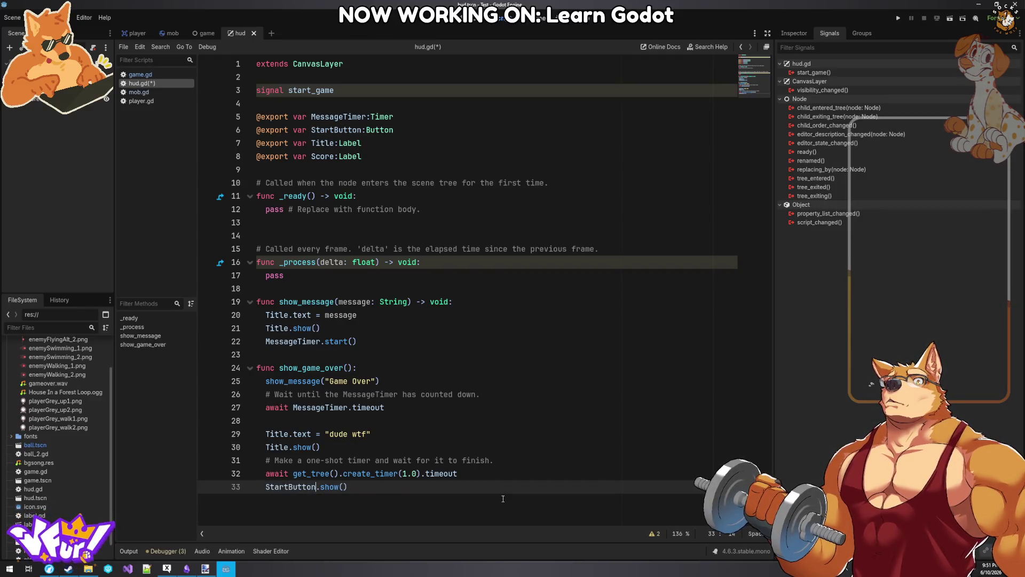
{"action": "left_click", "coordinate": [381, 492]}
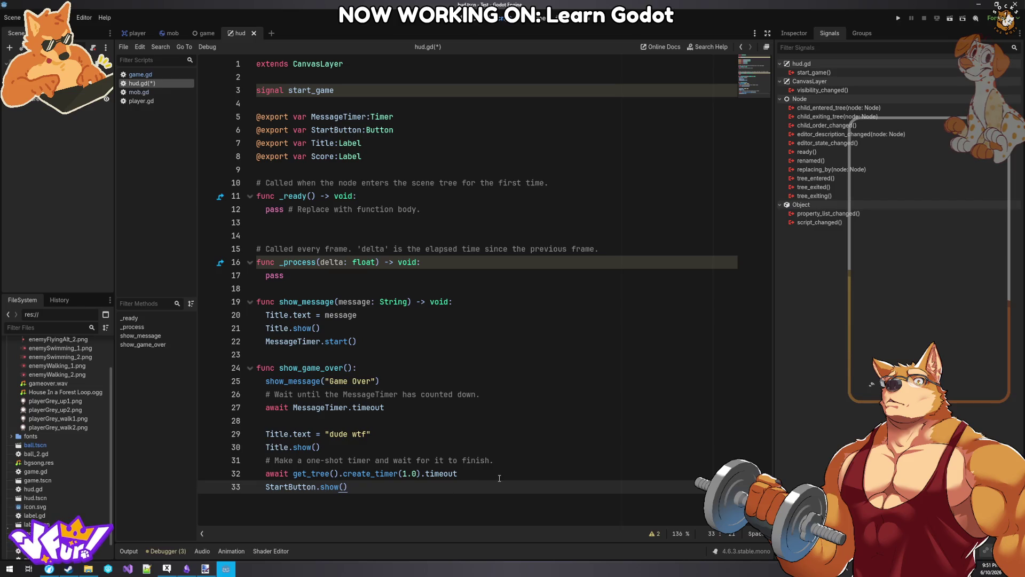
{"action": "left_click", "coordinate": [234, 572]}
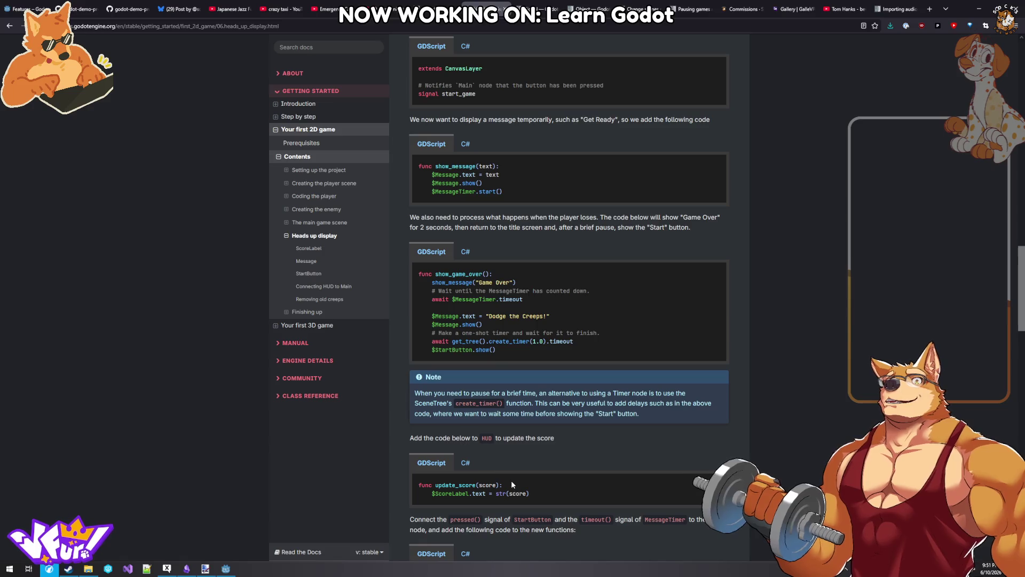
{"action": "left_click", "coordinate": [225, 568]}
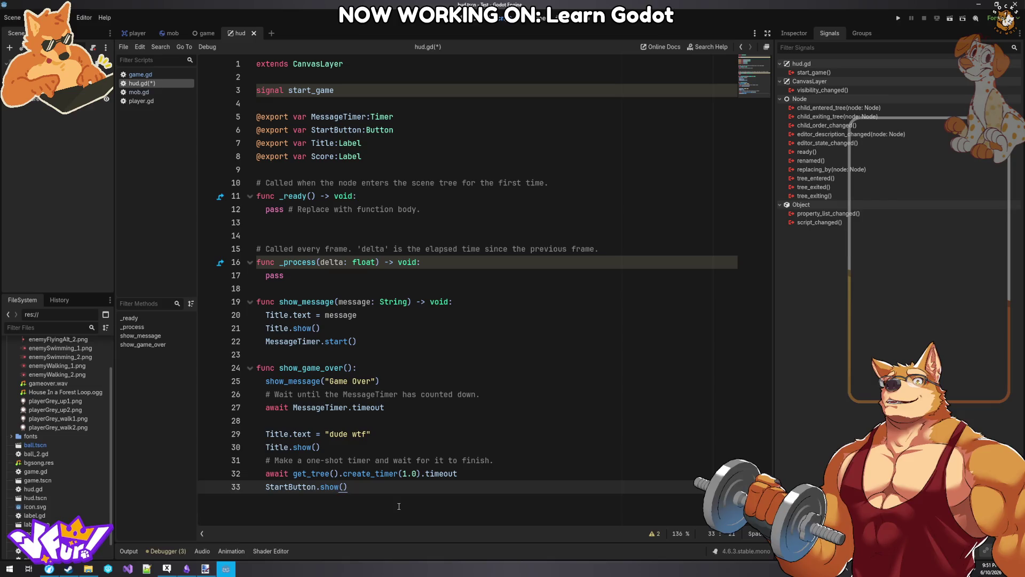
- Paste the update_score function from the docs below show_game_over and fix its spacing and indentation
{"action": "key", "text": "Return"}
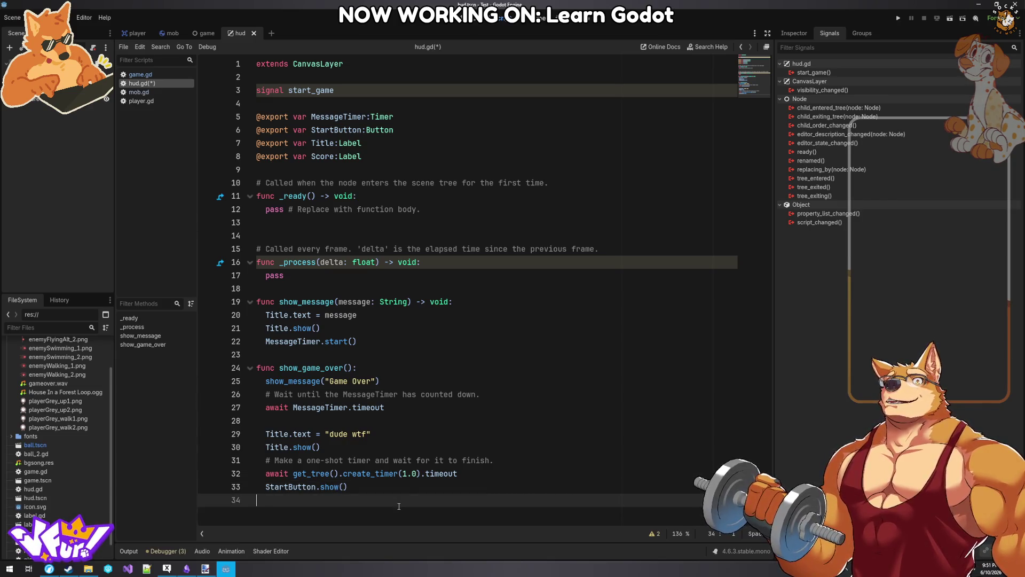
{"action": "type", "text": "func update_score(score): \t$ScoreLabel.text = str(score)"}
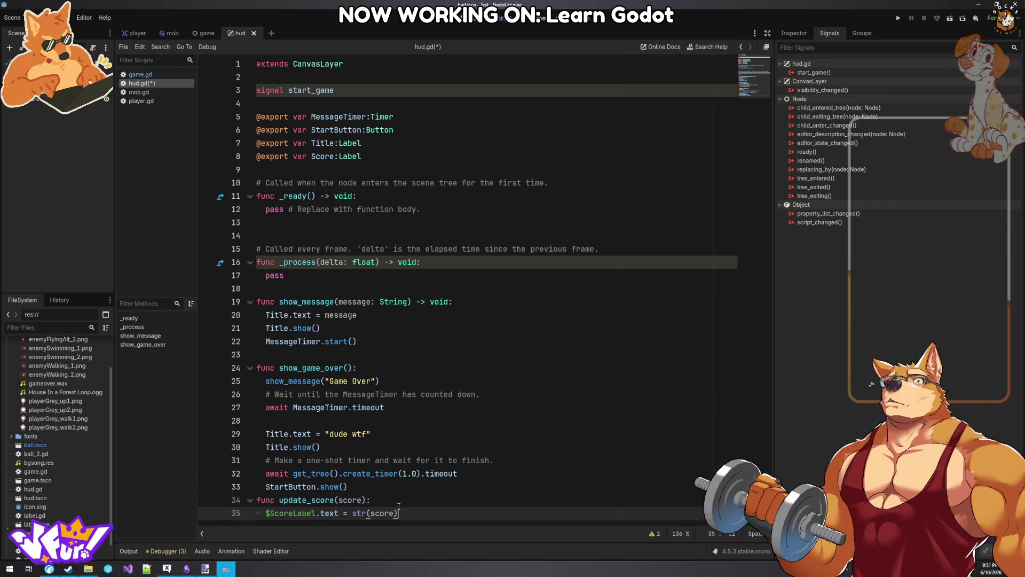
{"action": "key", "text": "Return"}
{"action": "left_click", "coordinate": [314, 498]}
{"action": "scroll", "coordinate": [282, 494], "scroll_direction": "down", "scroll_amount": 1}
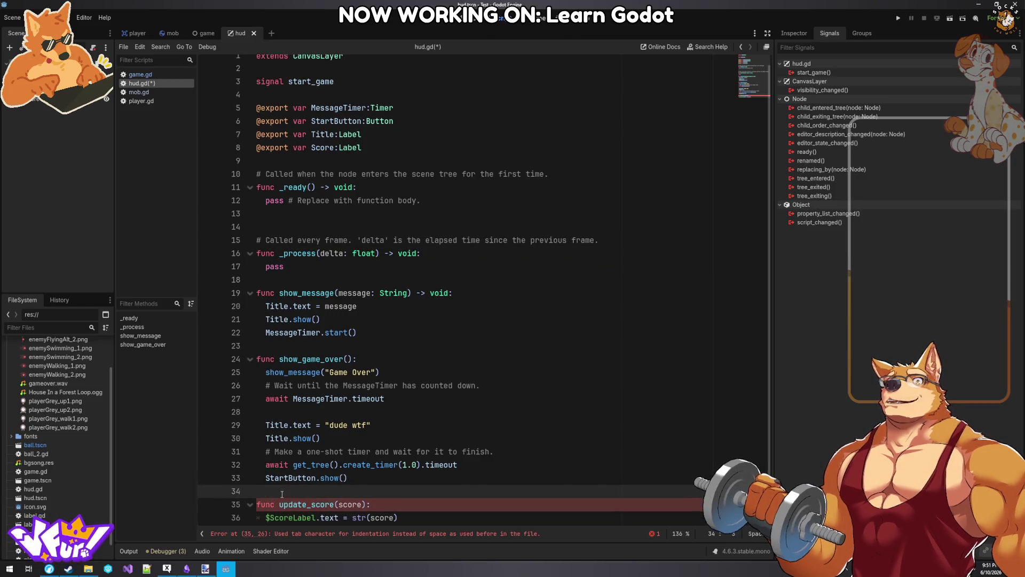
{"action": "left_click", "coordinate": [263, 516]}
{"action": "key", "text": "BackSpace"}
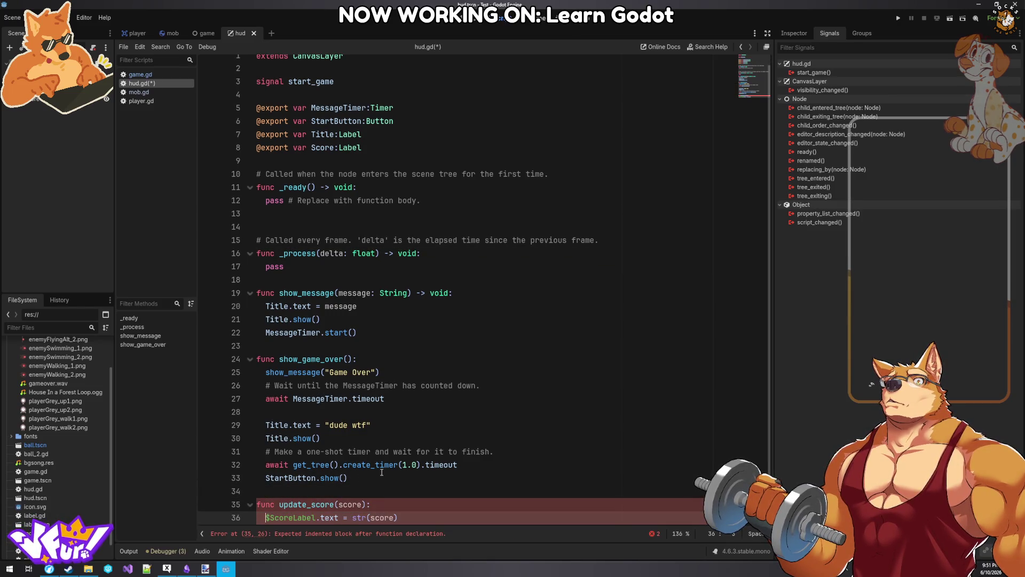
{"action": "key", "text": "Tab"}
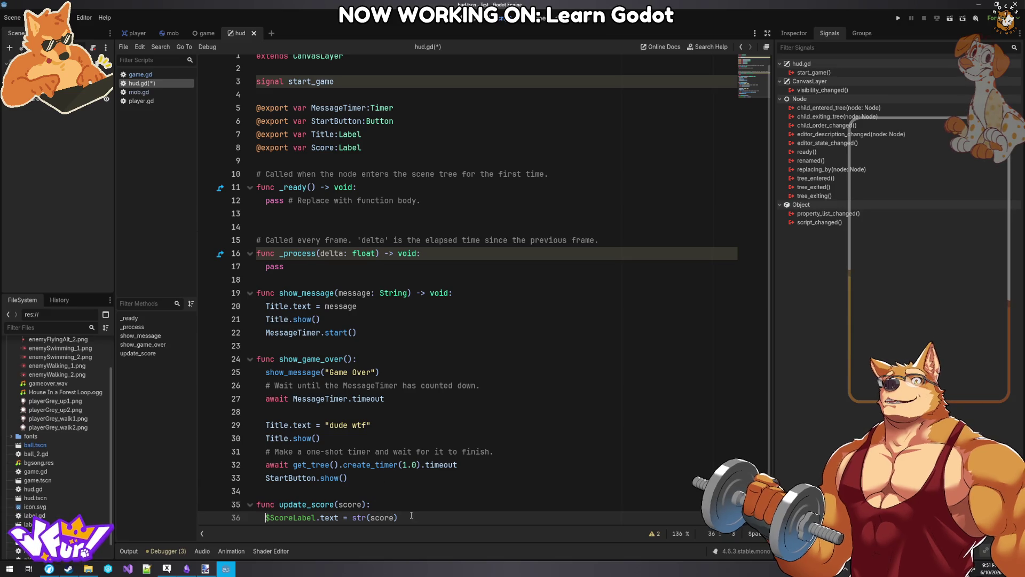
{"action": "double_click", "coordinate": [309, 504]}
- Call update_score(0) after StartButton.show() in show_game_over and save hud.gd
{"action": "left_click", "coordinate": [418, 479]}
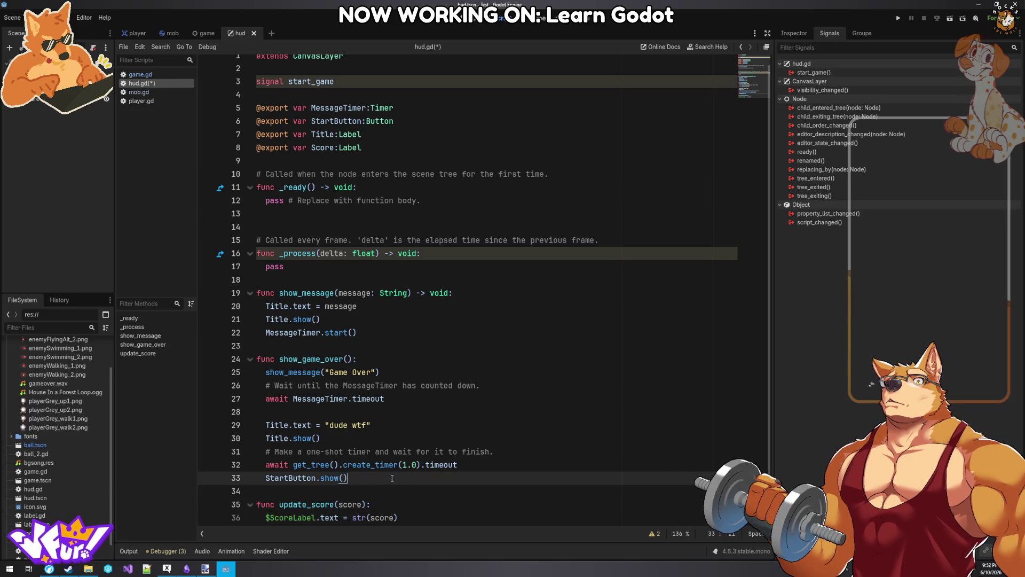
{"action": "key", "text": "Return"}
{"action": "type", "text": "update_score(0"}
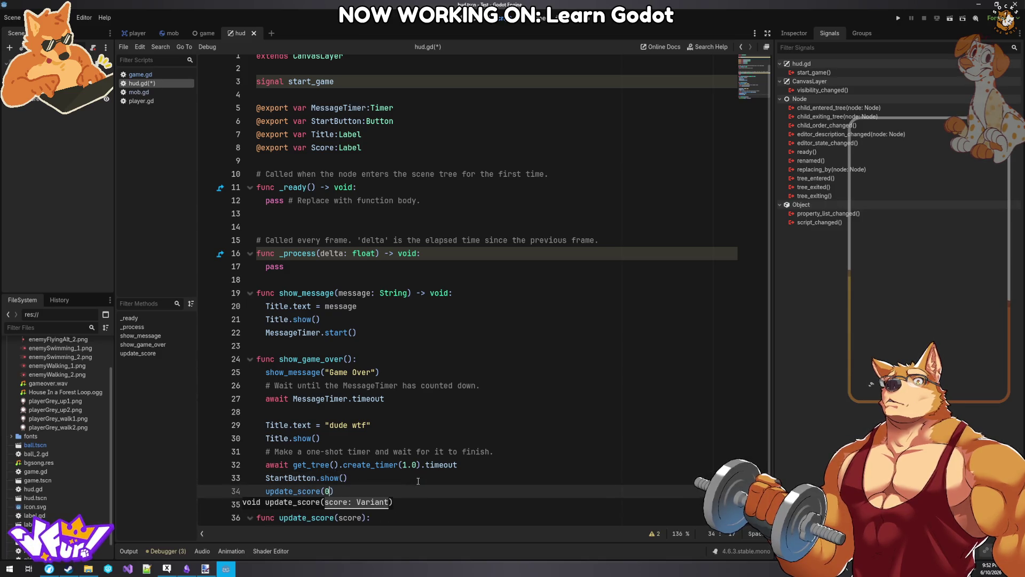
{"action": "left_click", "coordinate": [474, 386]}
{"action": "key", "text": "ctrl+s"}
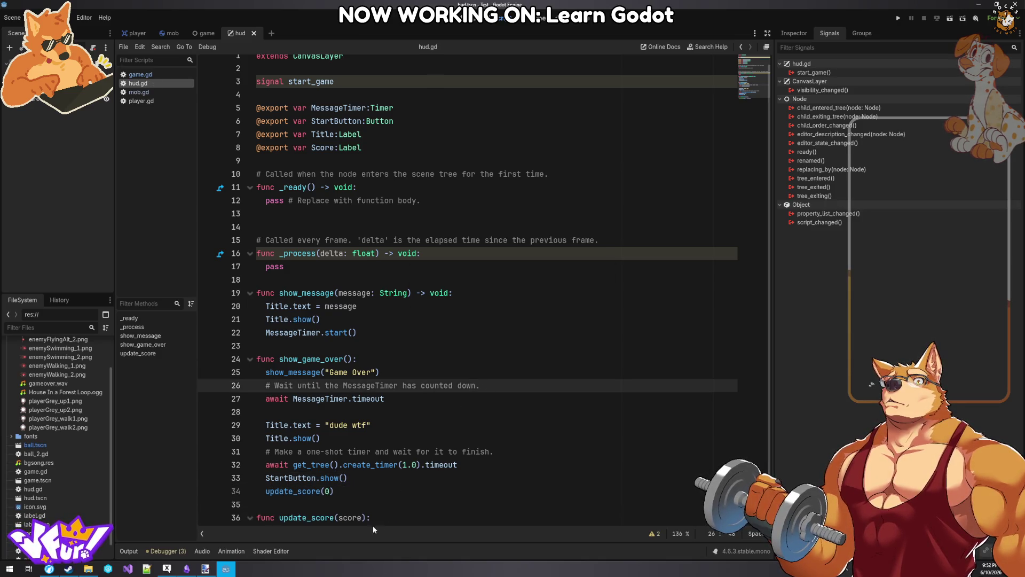
- Type the parameter as score: int and change $ScoreLabel to Score in update_score
{"action": "left_click", "coordinate": [363, 517]}
{"action": "type", "text": ": i"}
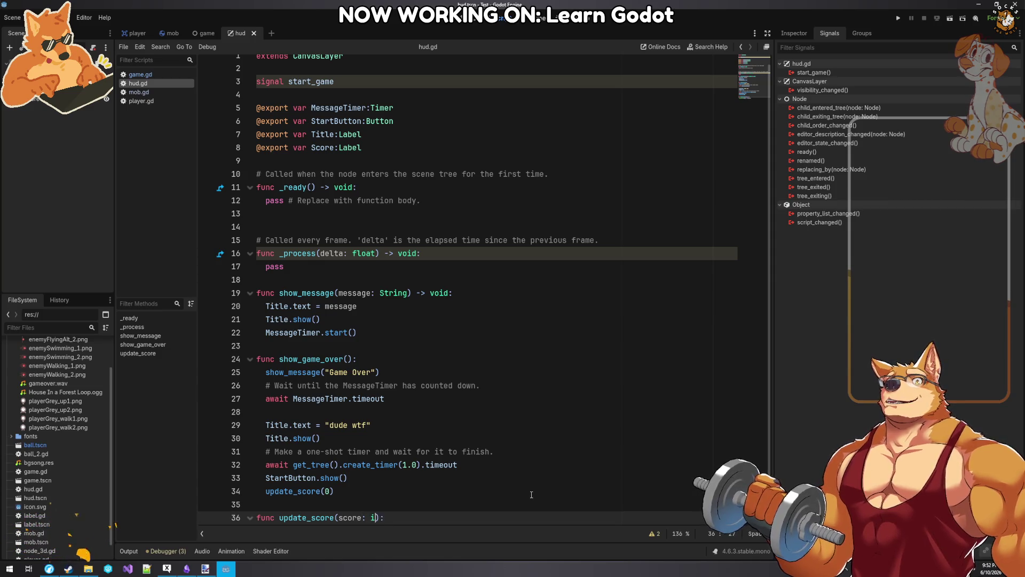
{"action": "type", "text": "nt"}
{"action": "left_click", "coordinate": [466, 332]}
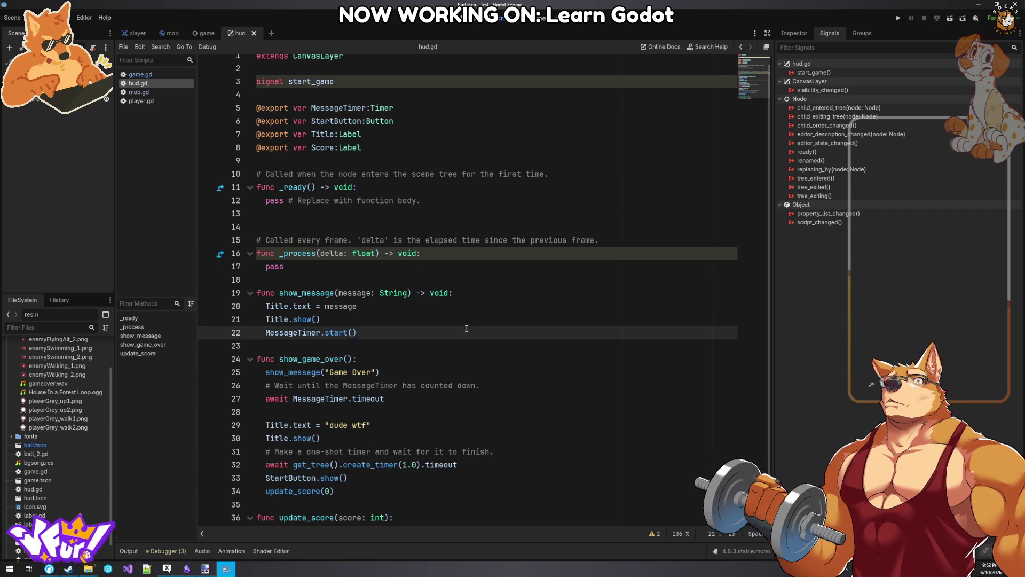
{"action": "scroll", "coordinate": [468, 328], "scroll_direction": "down", "scroll_amount": 1}
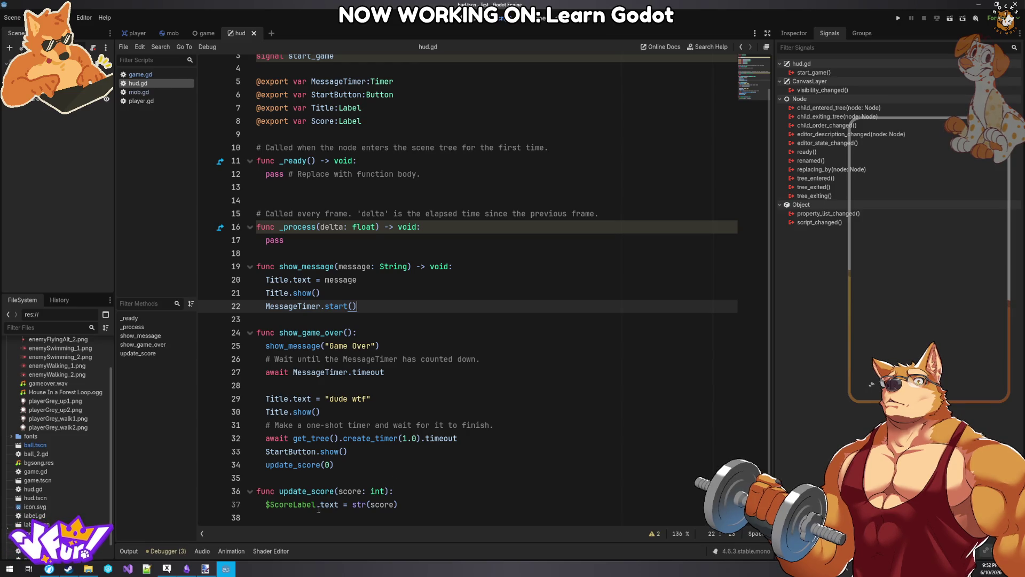
{"action": "left_click", "coordinate": [270, 504]}
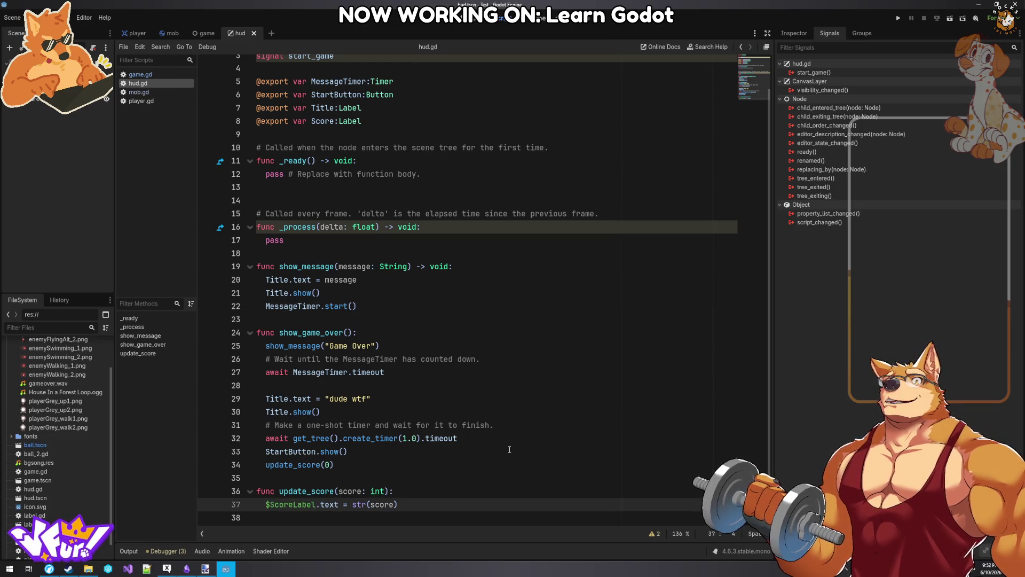
{"action": "key", "text": "BackSpace"}
{"action": "key", "text": "Delete"}
{"action": "key", "text": "Delete"}
{"action": "key", "text": "Delete"}
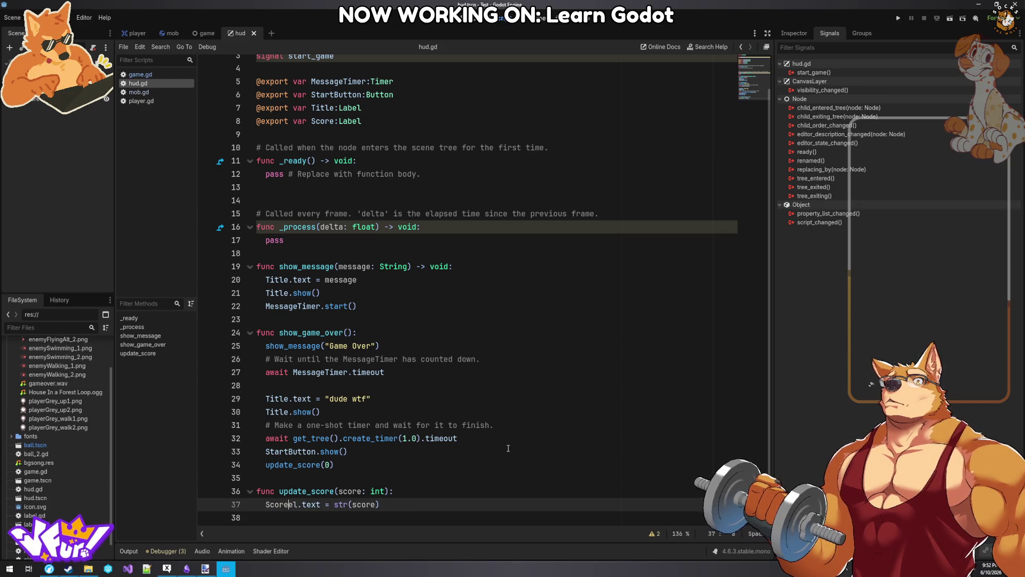
{"action": "left_click", "coordinate": [476, 377]}
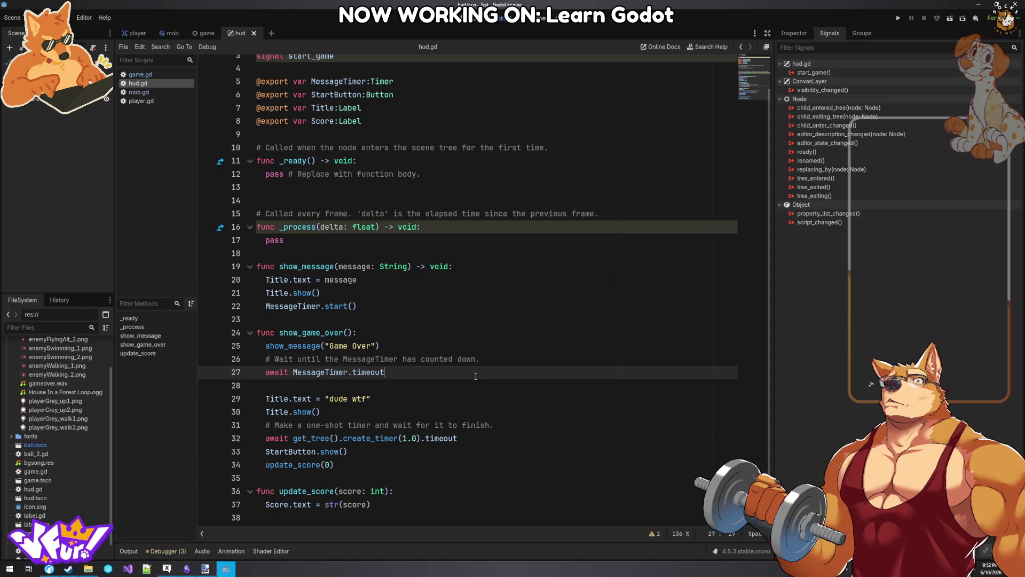
{"action": "left_click", "coordinate": [235, 571]}
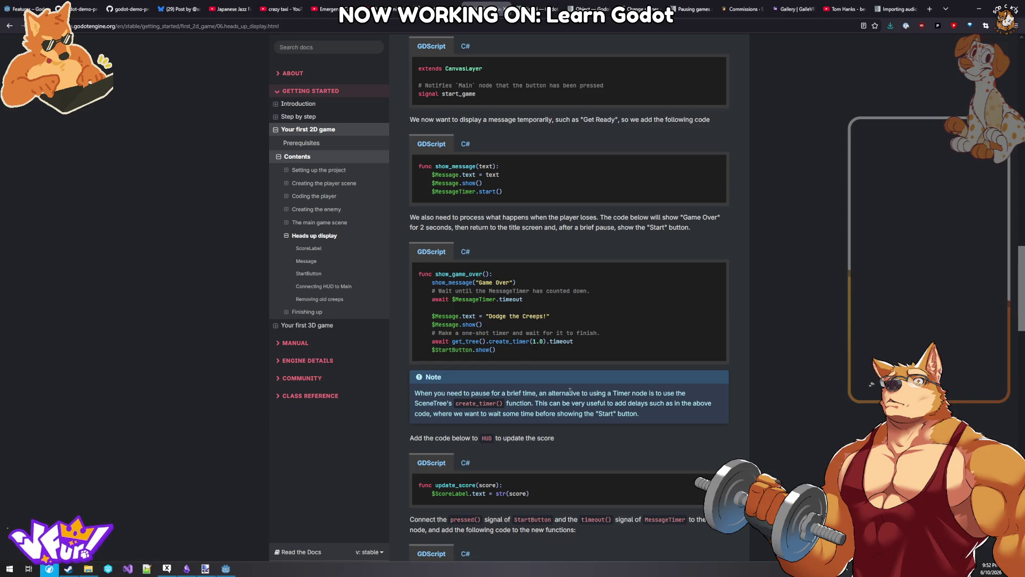
{"action": "scroll", "coordinate": [569, 391], "scroll_direction": "down", "scroll_amount": 2}
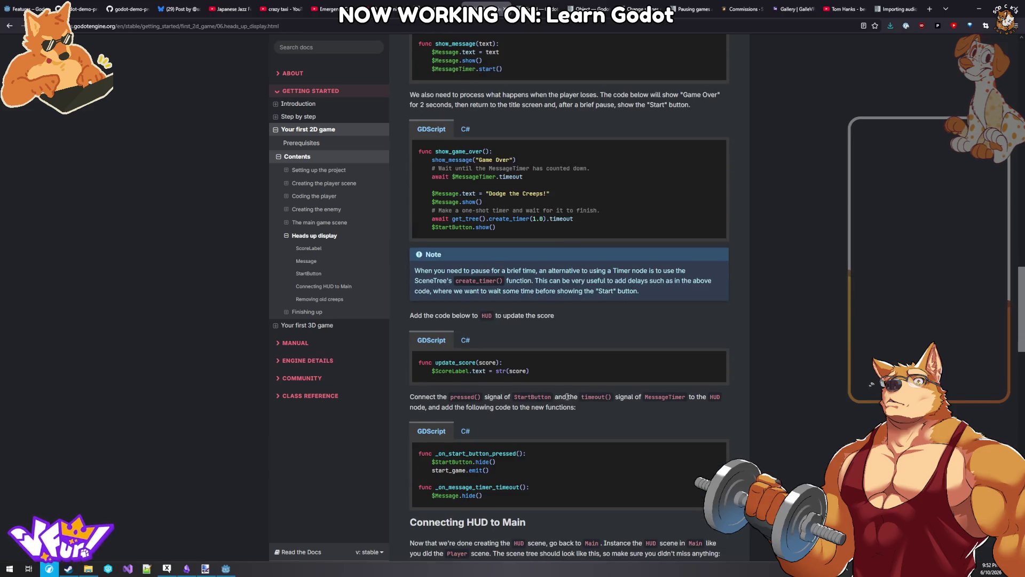
{"action": "scroll", "coordinate": [567, 397], "scroll_direction": "down", "scroll_amount": 2}
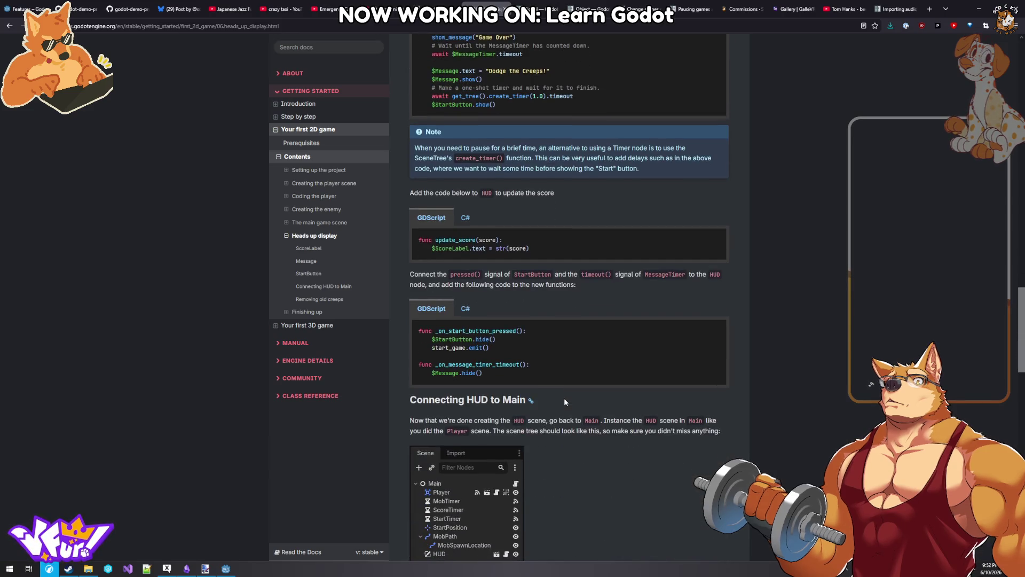
{"action": "left_click", "coordinate": [226, 572]}
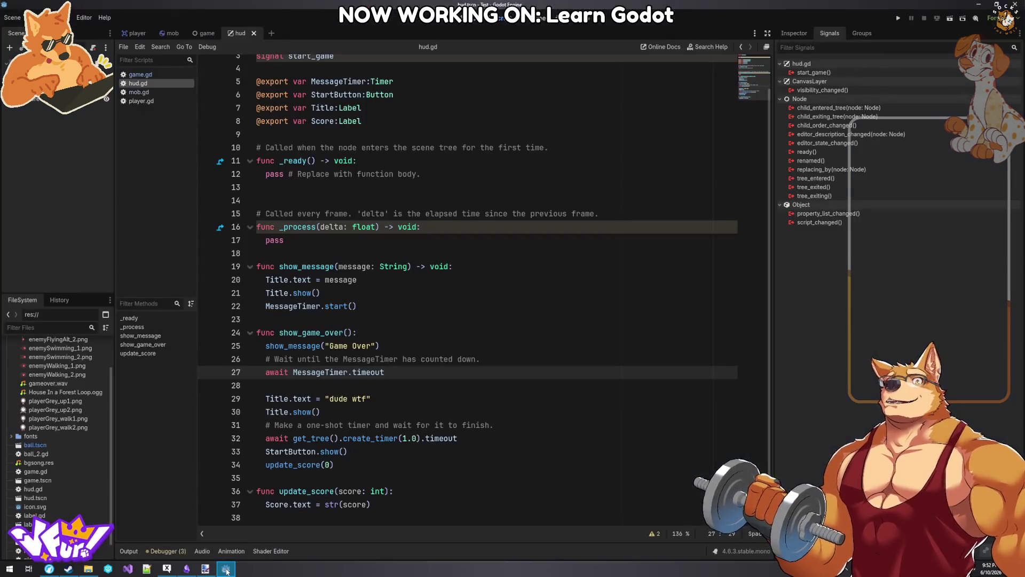
{"action": "left_click", "coordinate": [385, 288]}
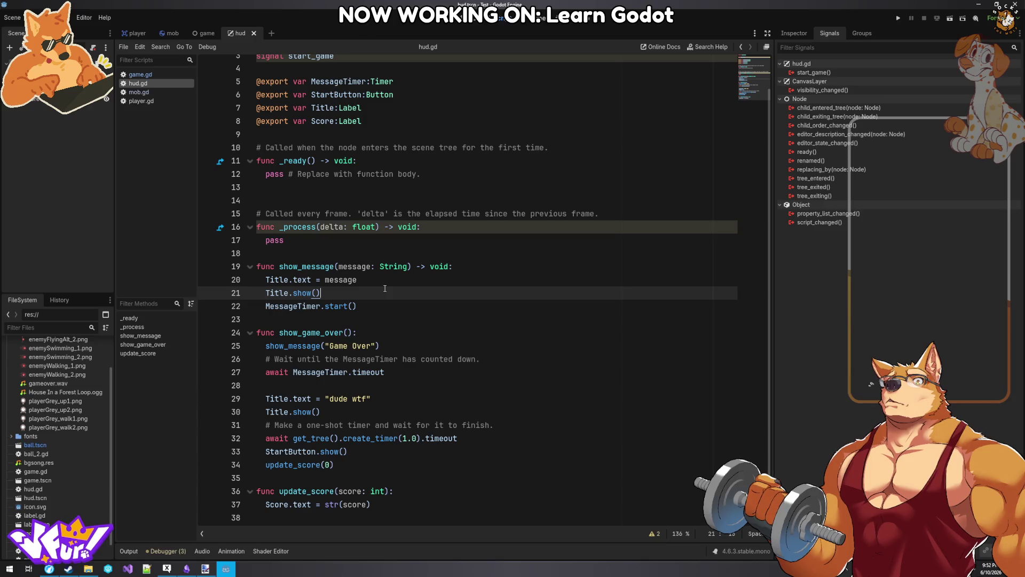
- Connect the MessageTimer's timeout signal to a new _on_message_timer_timeout handler
{"action": "mouse_move", "coordinate": [315, 373]}
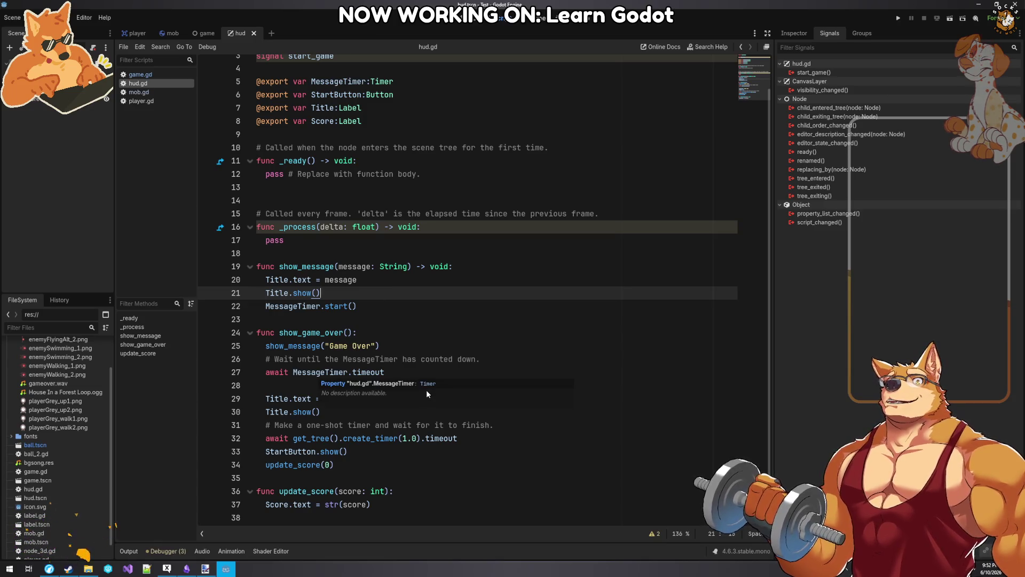
{"action": "left_click", "coordinate": [413, 367]}
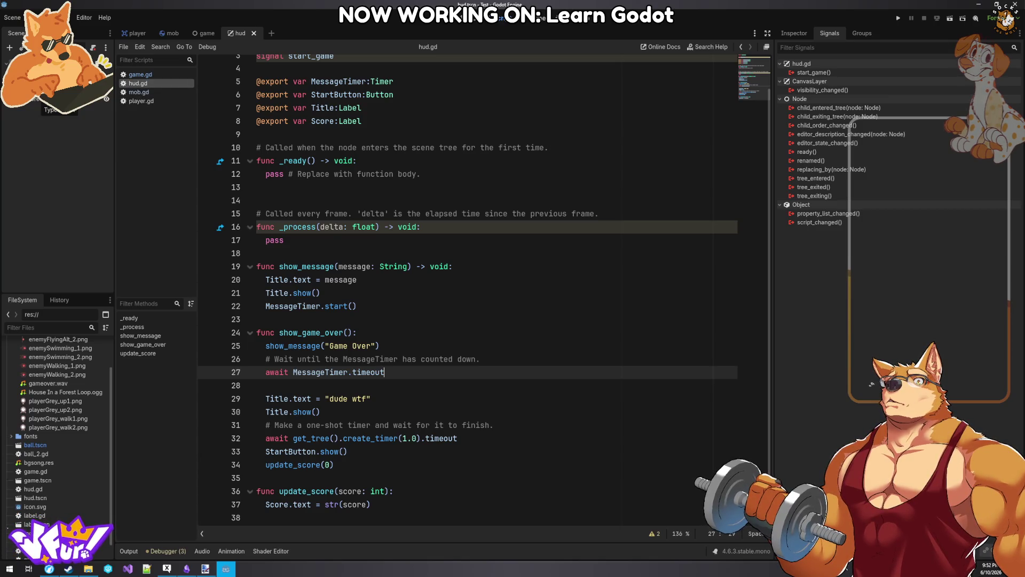
{"action": "left_click", "coordinate": [53, 71]}
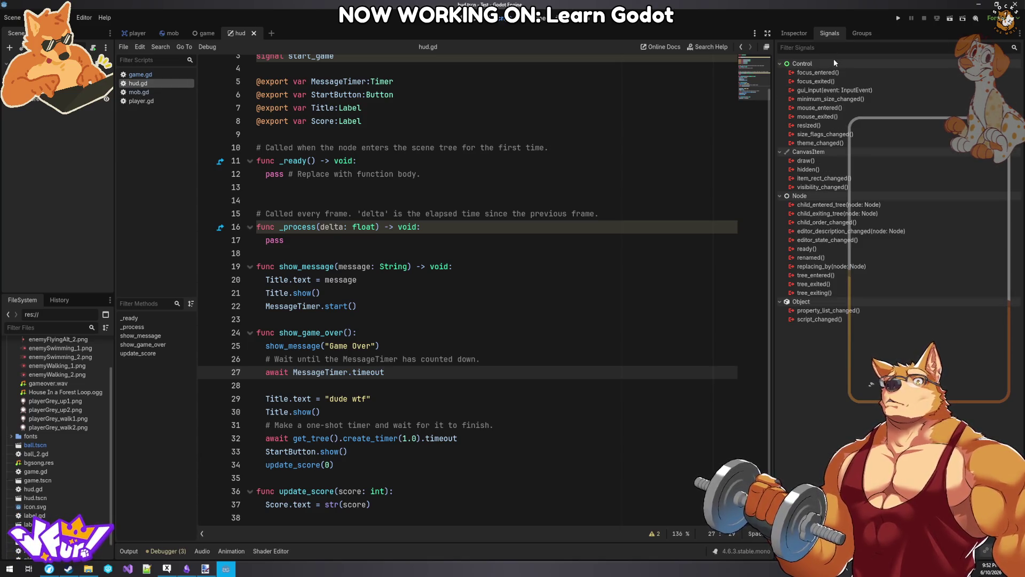
{"action": "left_click", "coordinate": [43, 62]}
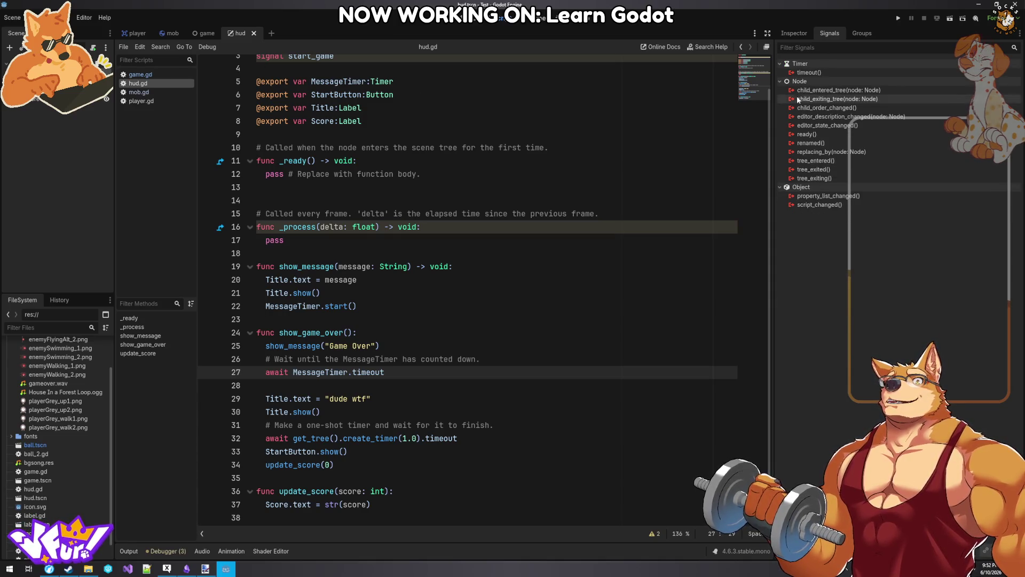
{"action": "double_click", "coordinate": [809, 72]}
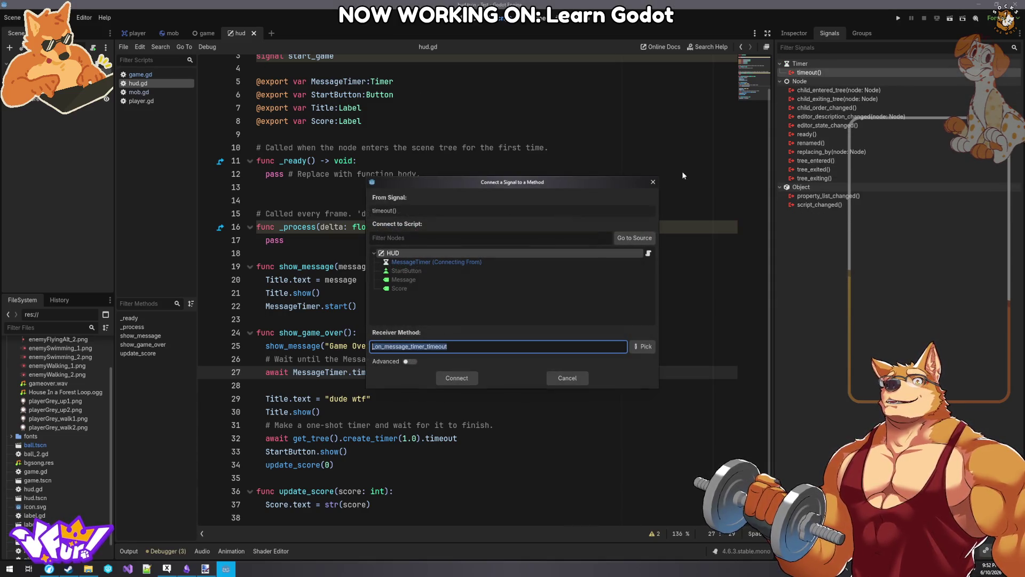
{"action": "left_click", "coordinate": [460, 378]}
- Replace the handler's pass with Title.hide(), save hud.gd, and remove the spare blank line
{"action": "left_click_drag", "start_coordinate": [422, 504], "coordinate": [265, 503]}
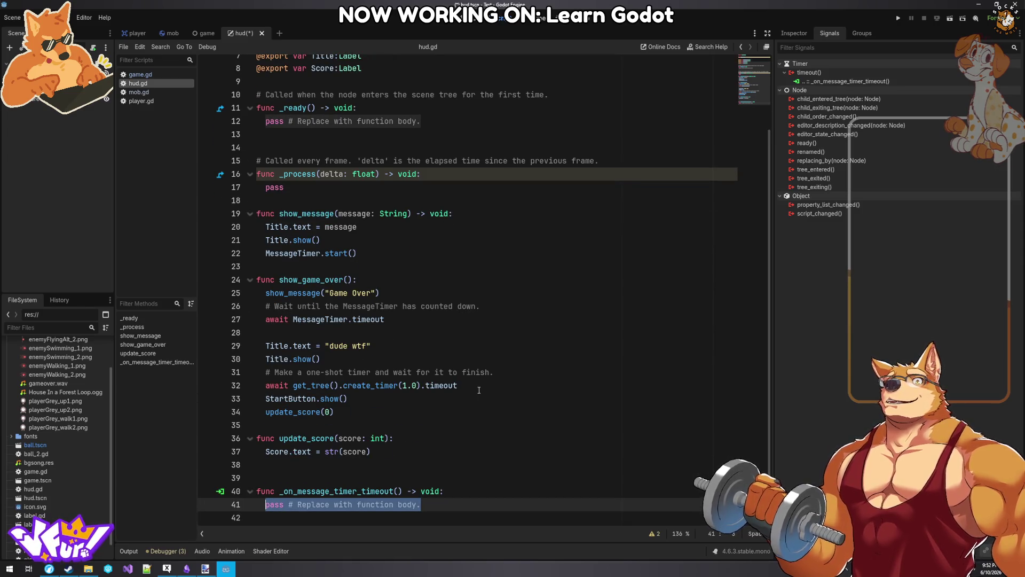
{"action": "key", "text": "BackSpace"}
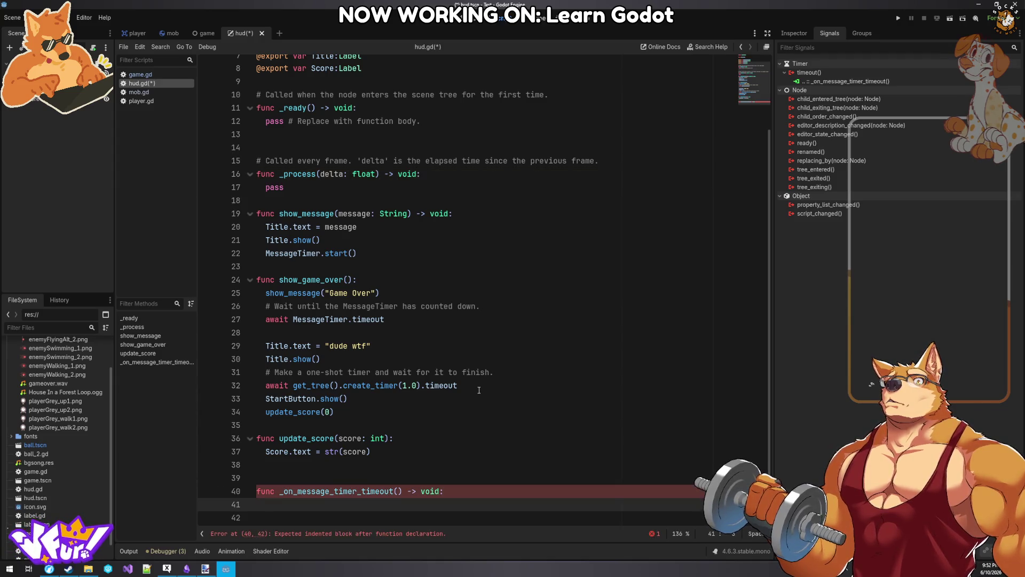
{"action": "type", "text": "Title.hide"}
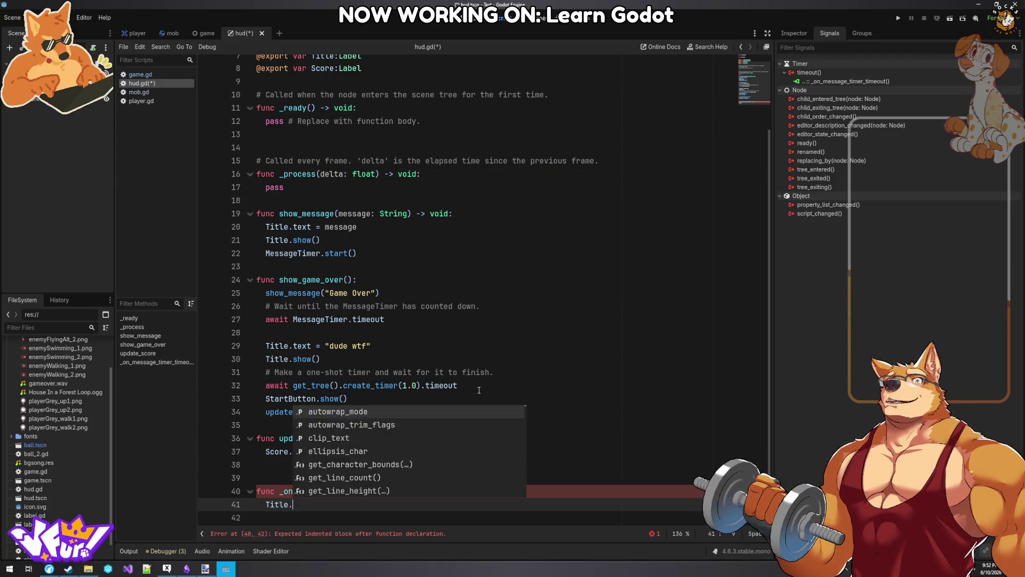
{"action": "key", "text": "Return"}
{"action": "left_click", "coordinate": [479, 388]}
{"action": "key", "text": "ctrl+s"}
{"action": "left_click", "coordinate": [293, 481]}
{"action": "key", "text": "BackSpace"}
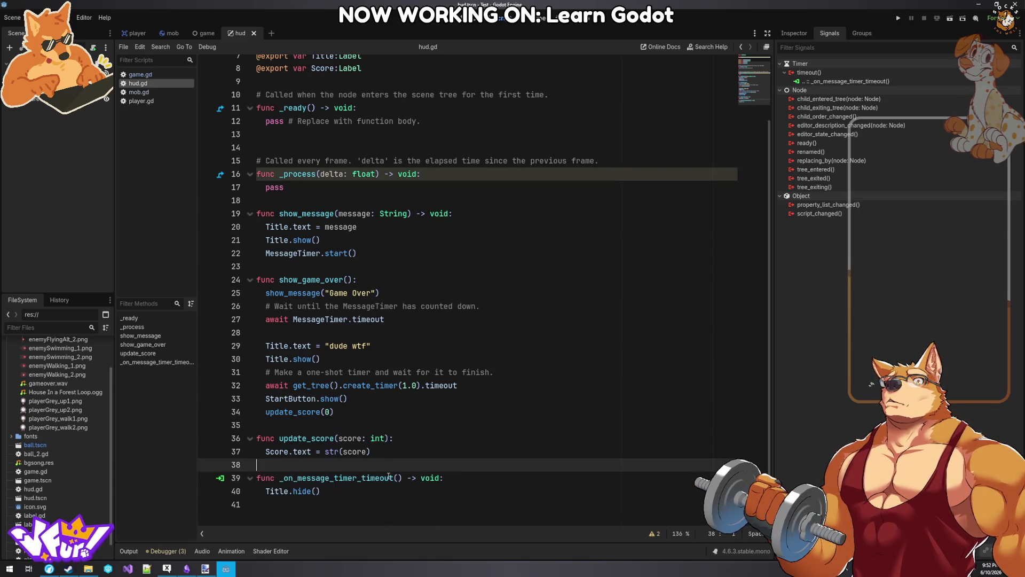
{"action": "left_click", "coordinate": [233, 567]}
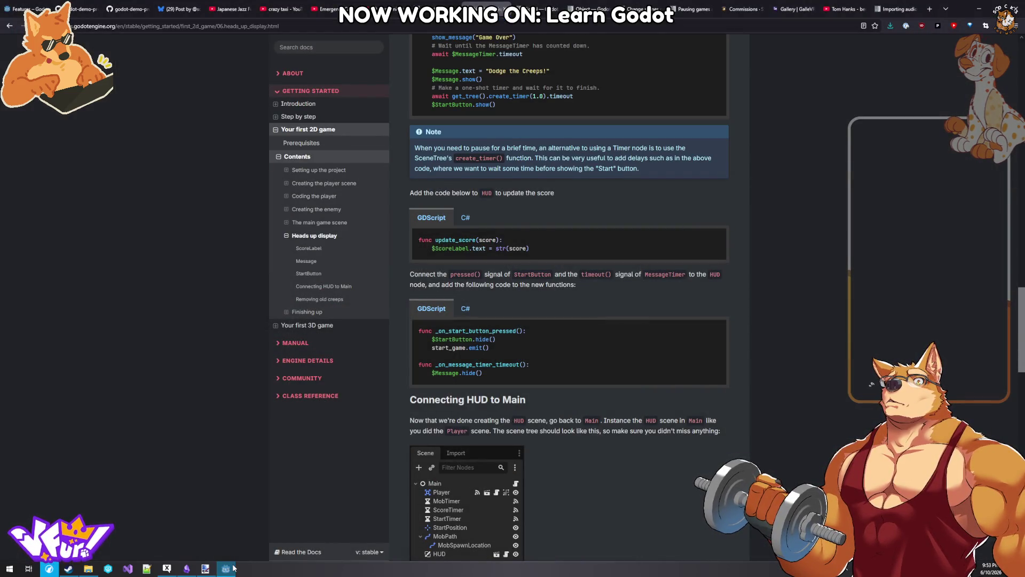
- Connect the StartButton's pressed signal to a new _on_start_button_pressed handler
{"action": "left_click", "coordinate": [233, 568]}
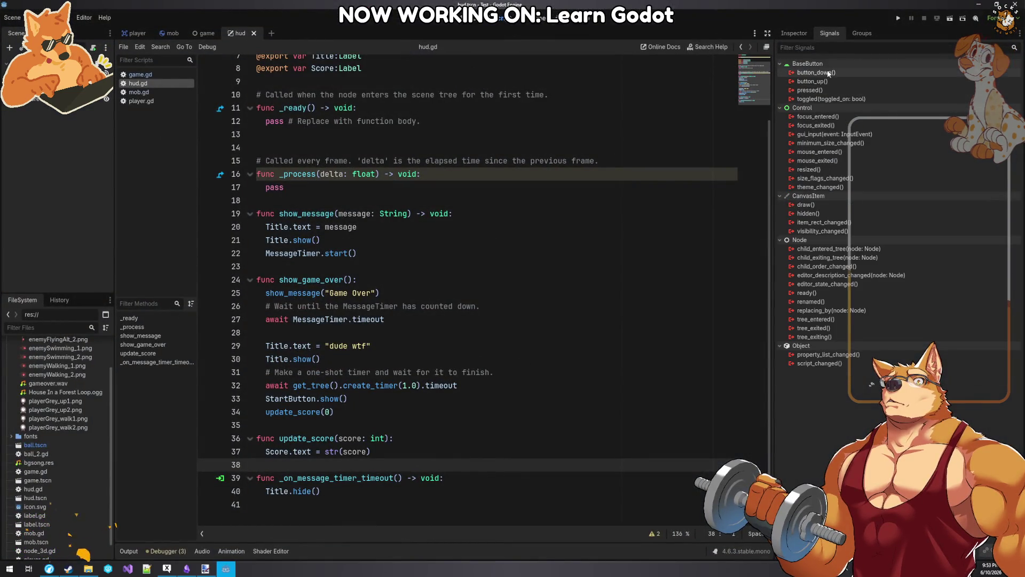
{"action": "double_click", "coordinate": [812, 91]}
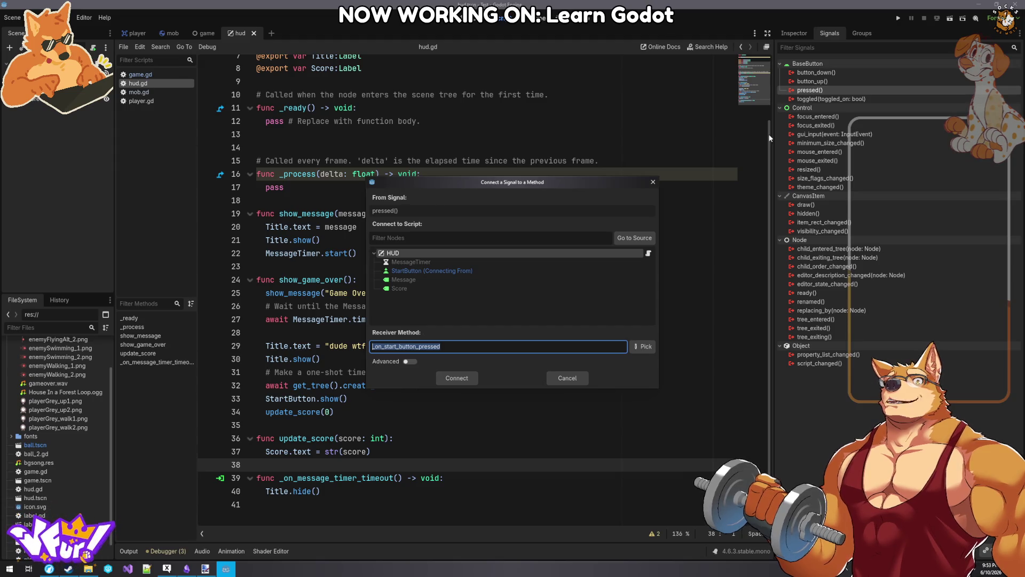
{"action": "left_click", "coordinate": [457, 379]}
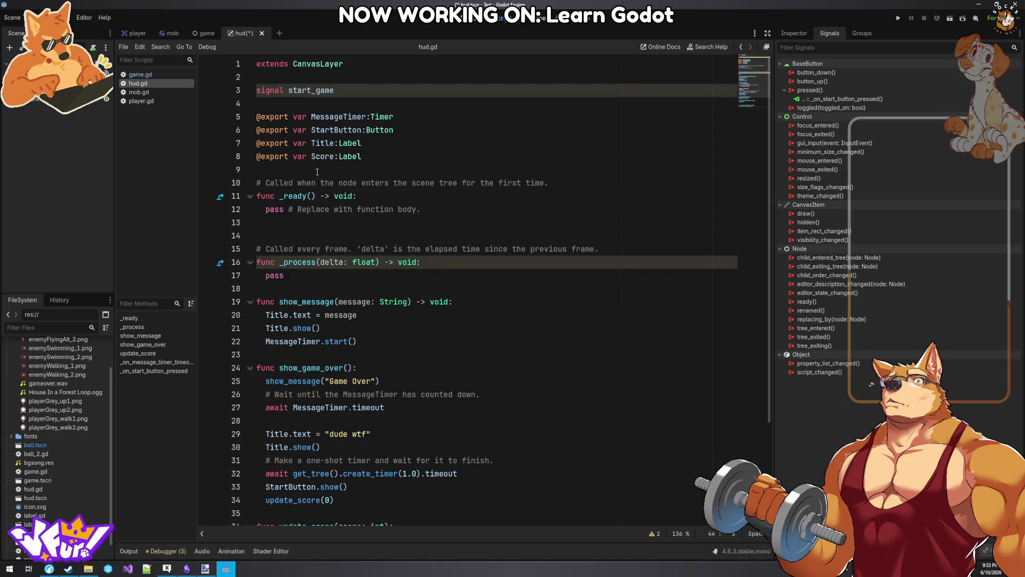
{"action": "left_click_drag", "start_coordinate": [421, 504], "coordinate": [265, 504]}
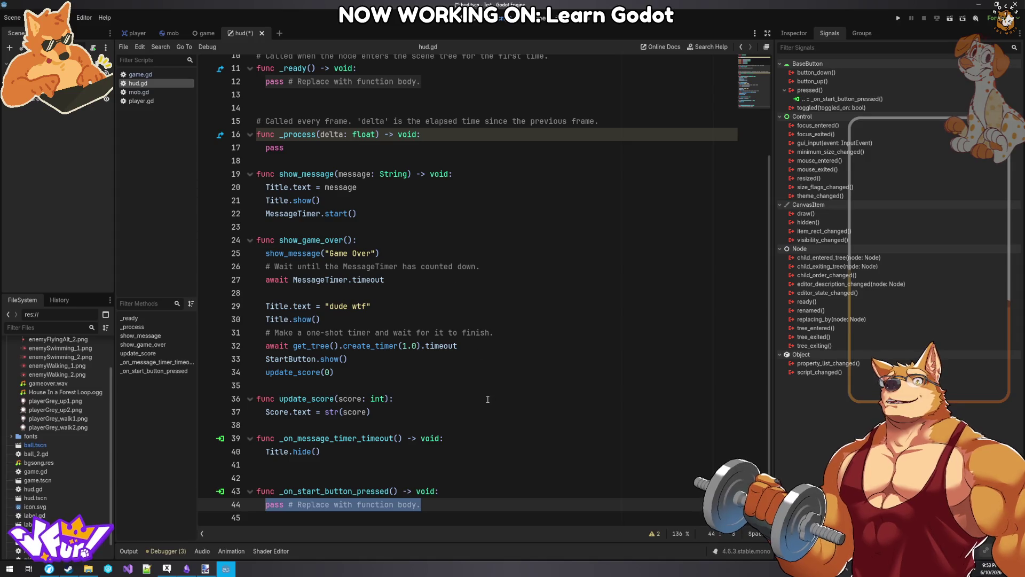
{"action": "left_click", "coordinate": [226, 569]}
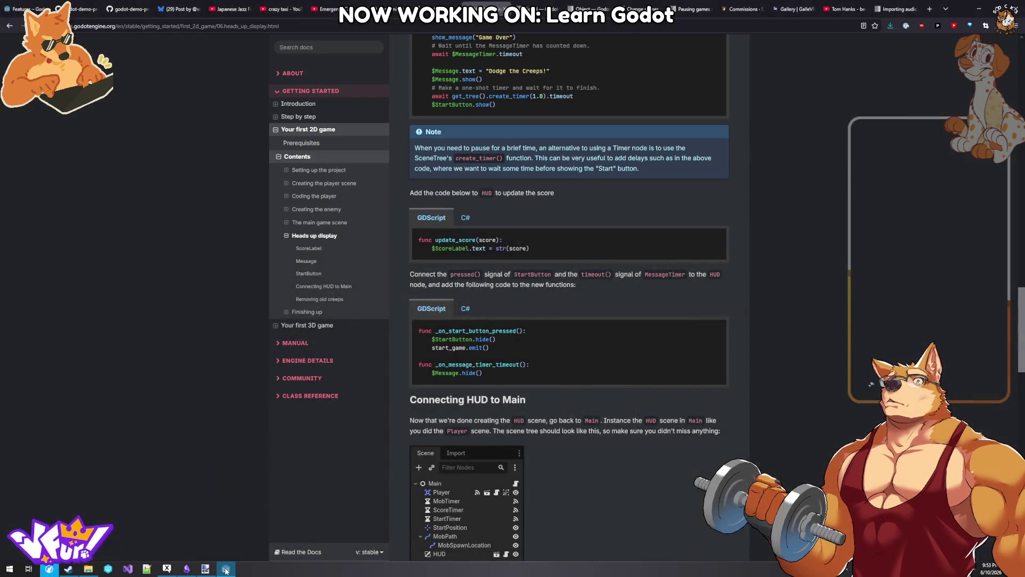
{"action": "left_click", "coordinate": [225, 569]}
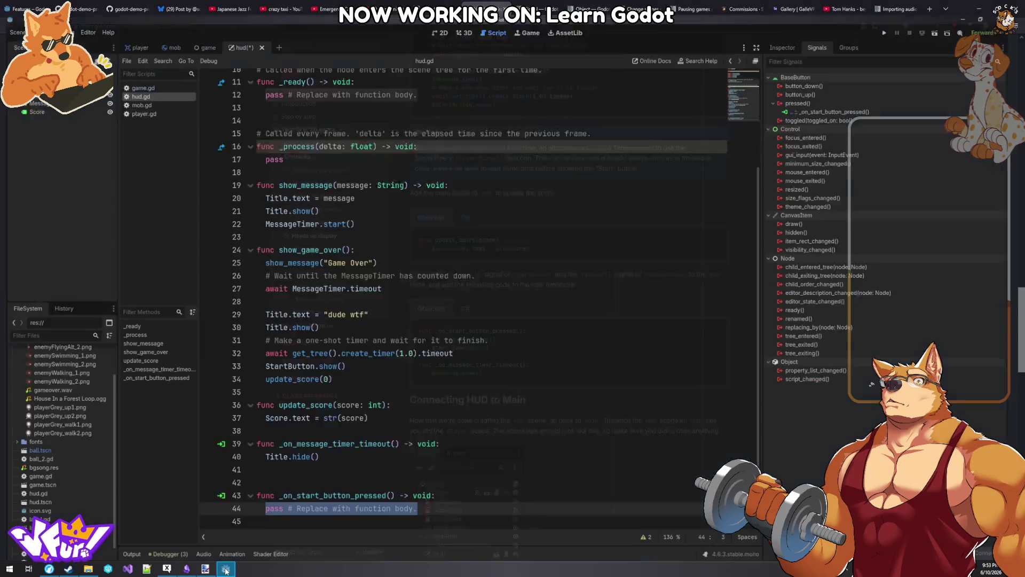
- Replace pass with StartButton.hide() and start_game.emit(), tidy the blank lines, and save hud.gd
{"action": "type", "text": "start"}
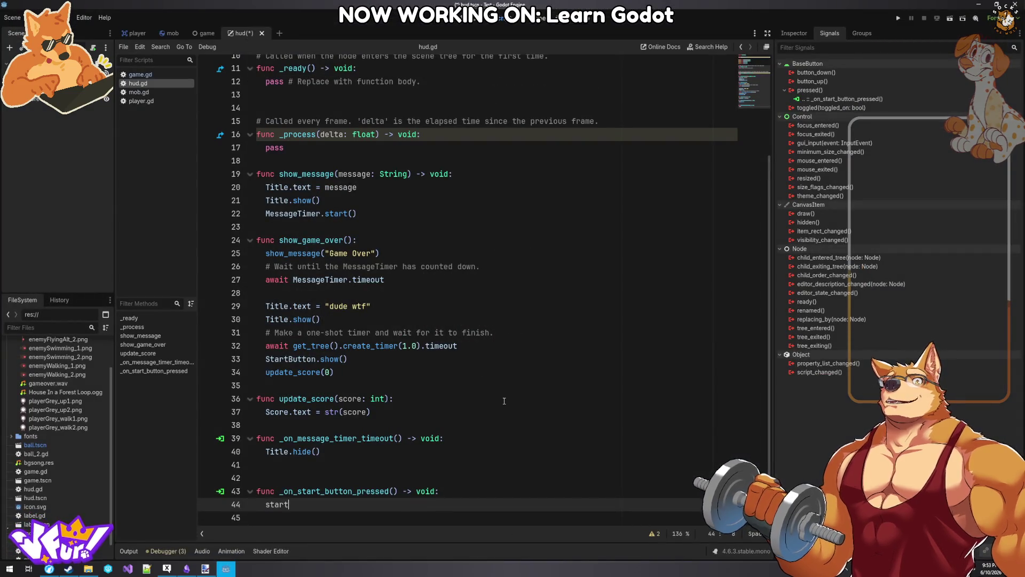
{"action": "type", "text": "_game.emit()"}
{"action": "key", "text": "ctrl+shift+Return"}
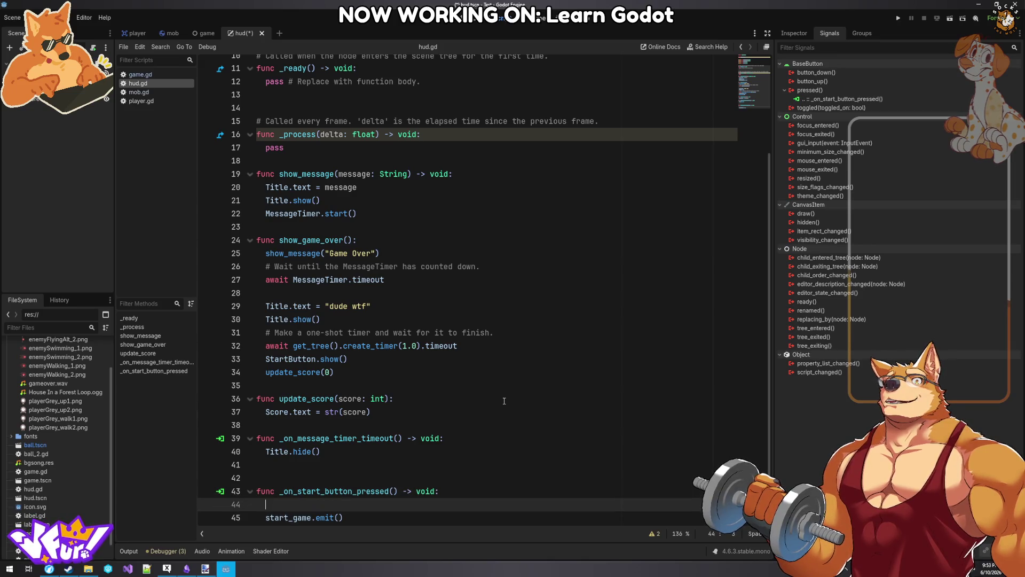
{"action": "key", "text": "Up"}
{"action": "key", "text": "Up"}
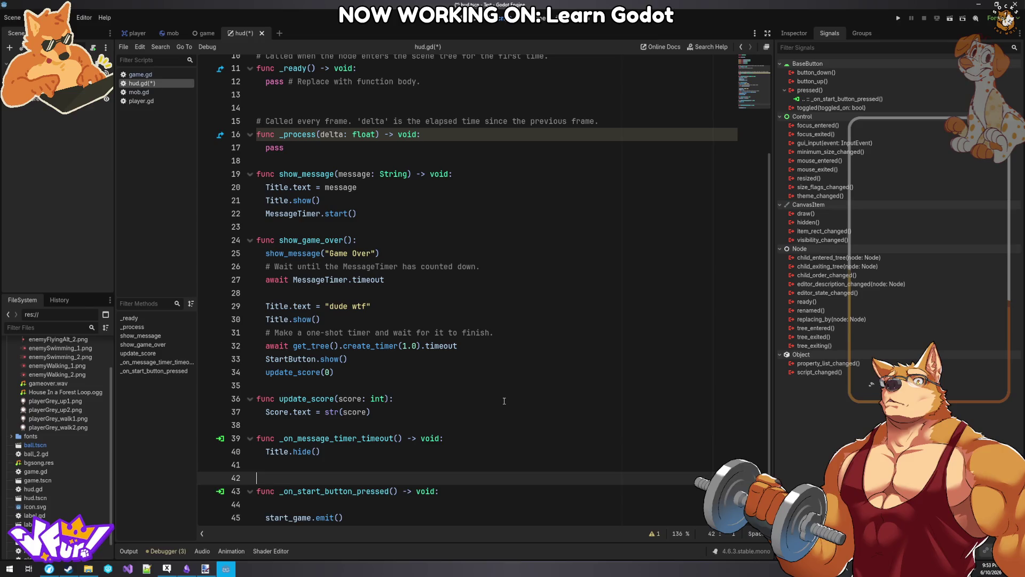
{"action": "key", "text": "BackSpace"}
{"action": "key", "text": "BackSpace"}
{"action": "key", "text": "Return"}
{"action": "key", "text": "Down"}
{"action": "key", "text": "Down"}
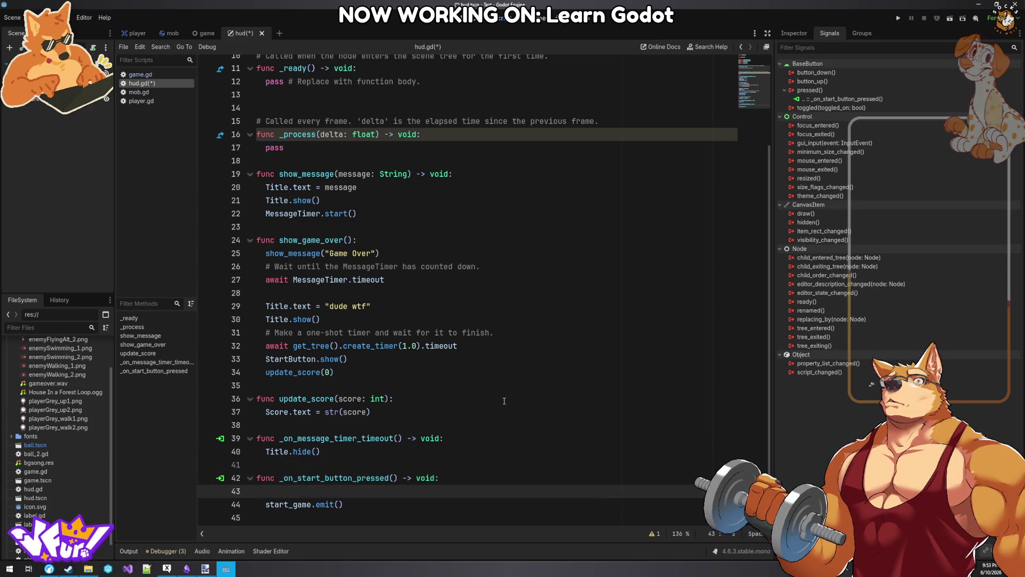
{"action": "type", "text": "StartBut"}
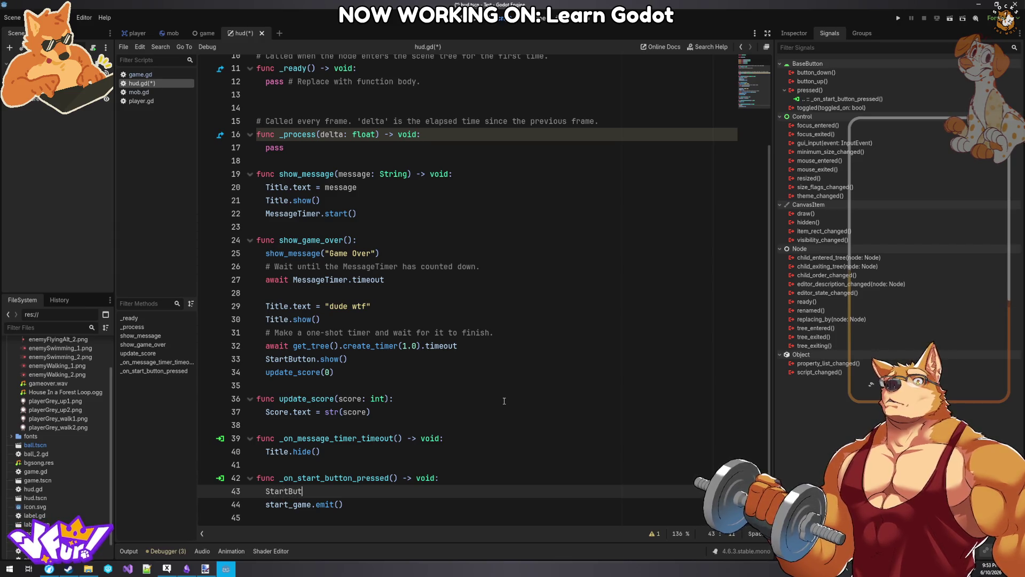
{"action": "type", "text": "ton.hid"}
{"action": "key", "text": "Return"}
{"action": "key", "text": "ctrl+s"}
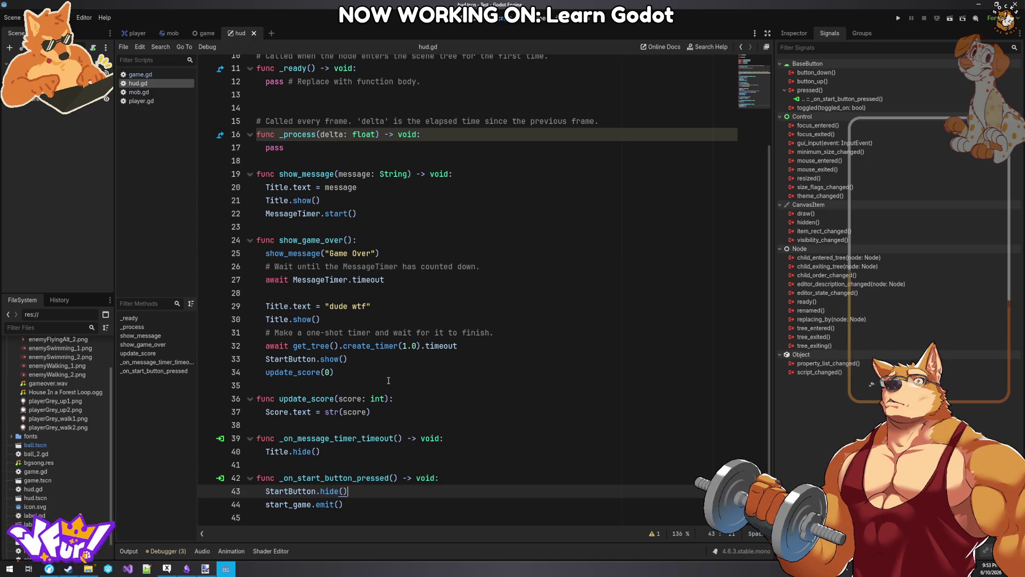
{"action": "scroll", "coordinate": [388, 380], "scroll_direction": "up", "scroll_amount": 3}
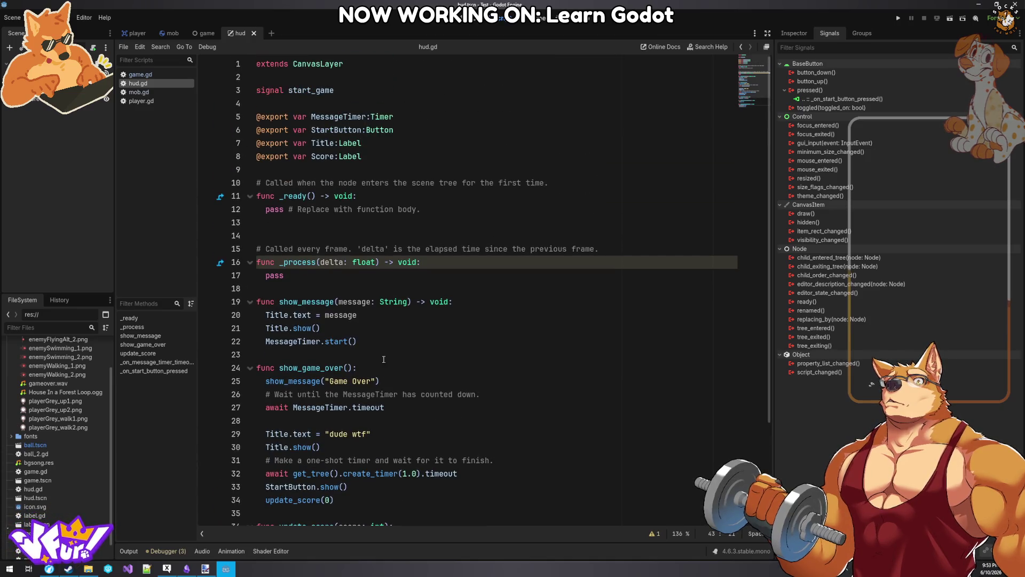
{"action": "key", "text": "alt+Tab"}
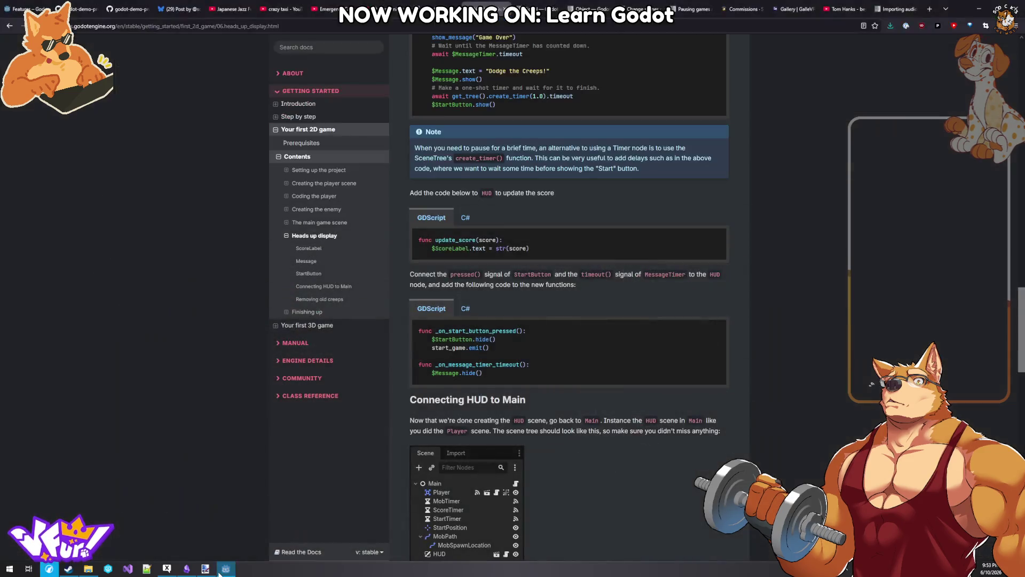
{"action": "scroll", "coordinate": [608, 419], "scroll_direction": "down", "scroll_amount": 5}
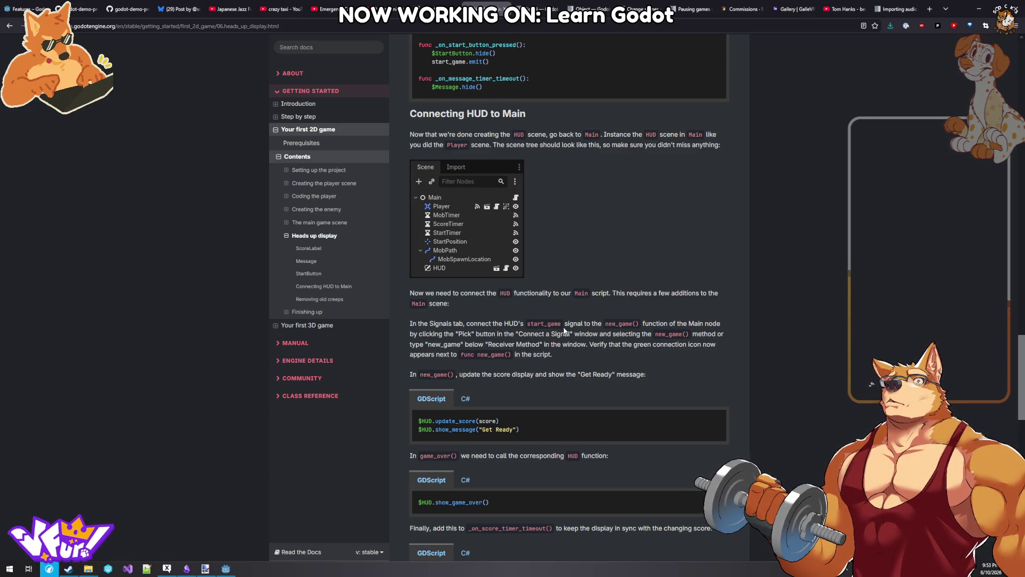
{"action": "mouse_move", "coordinate": [232, 572]}
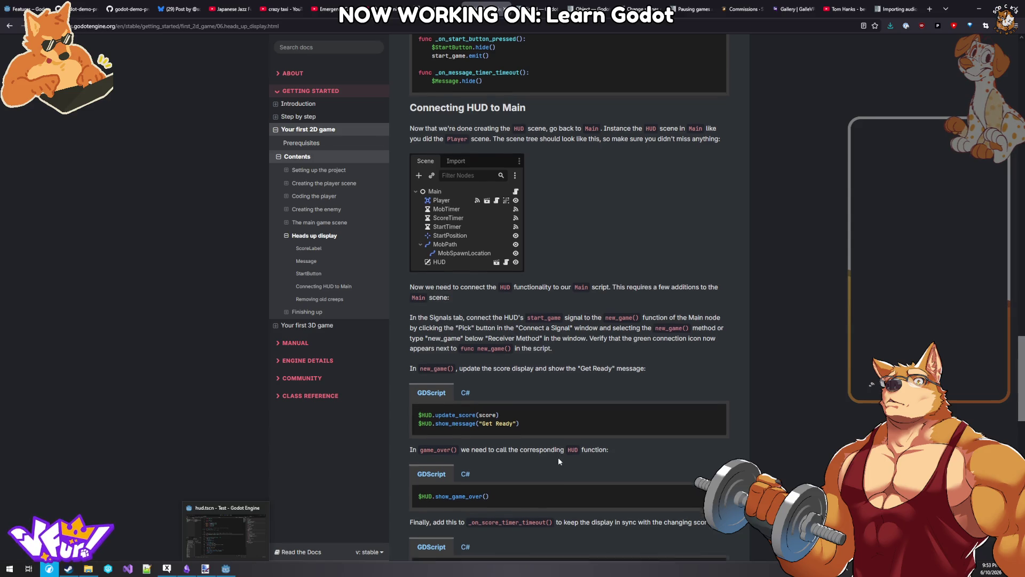
{"action": "scroll", "coordinate": [559, 459], "scroll_direction": "down", "scroll_amount": 2}
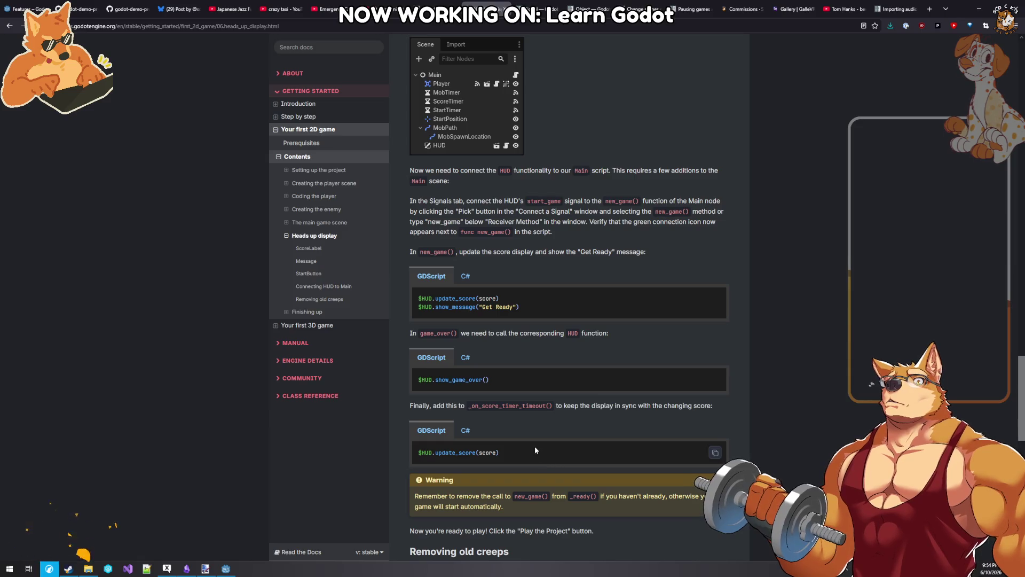
{"action": "scroll", "coordinate": [533, 445], "scroll_direction": "up", "scroll_amount": 2}
{"action": "scroll", "coordinate": [533, 445], "scroll_direction": "down", "scroll_amount": 1}
{"action": "scroll", "coordinate": [523, 441], "scroll_direction": "up", "scroll_amount": 1}
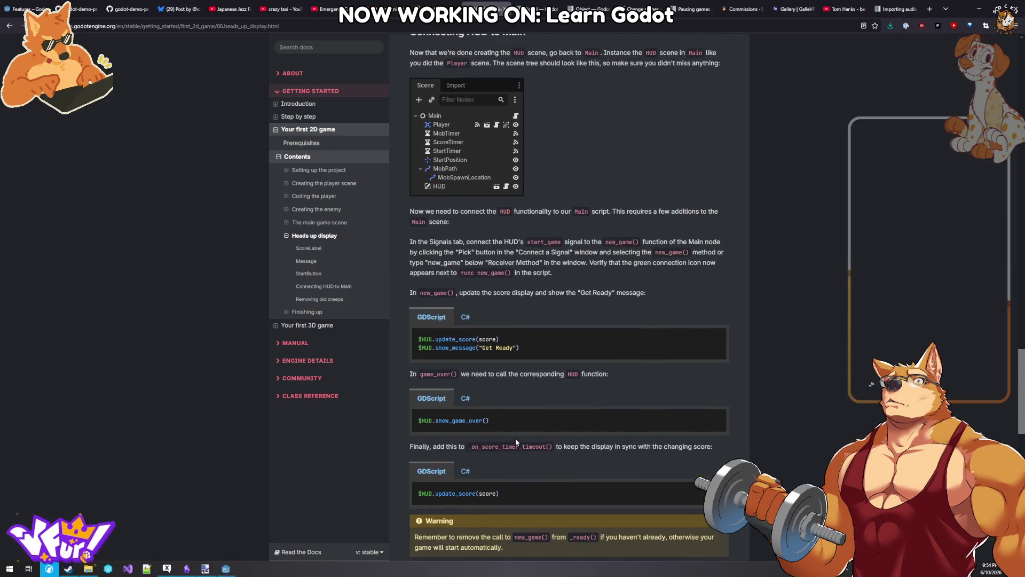
{"action": "scroll", "coordinate": [514, 438], "scroll_direction": "down", "scroll_amount": 1}
{"action": "left_click", "coordinate": [225, 568]}
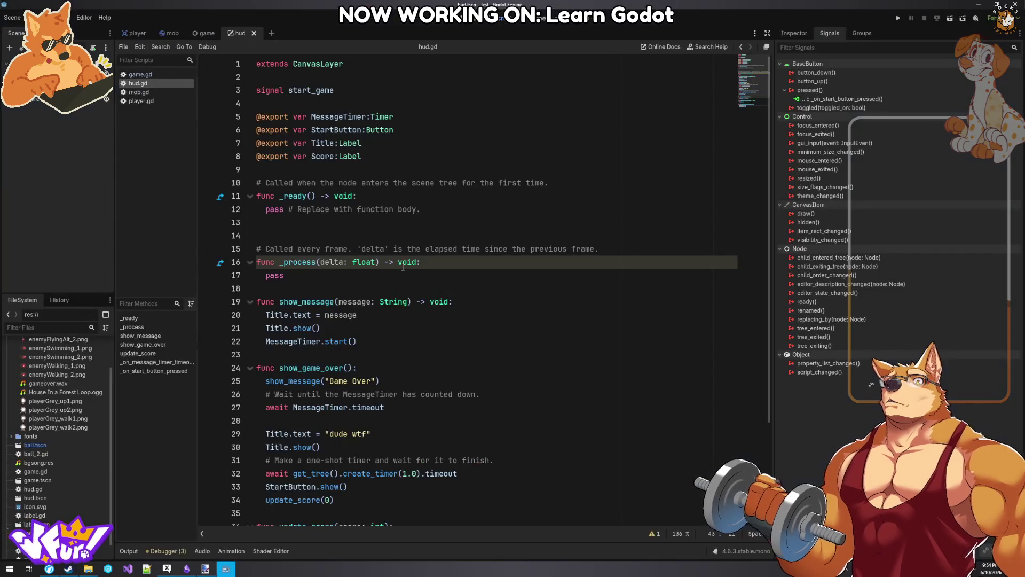
- Instantiate hud.tscn as a child of the Game scene's root node
{"action": "left_click", "coordinate": [403, 265]}
{"action": "scroll", "coordinate": [407, 318], "scroll_direction": "down", "scroll_amount": 3}
{"action": "left_click", "coordinate": [374, 512]}
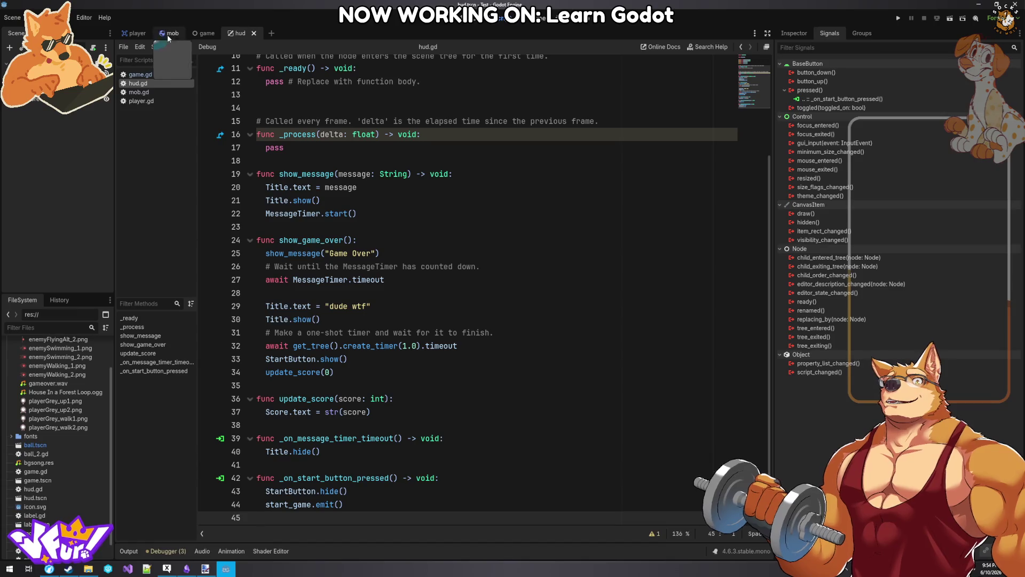
{"action": "left_click", "coordinate": [190, 32]}
{"action": "right_click", "coordinate": [46, 167]}
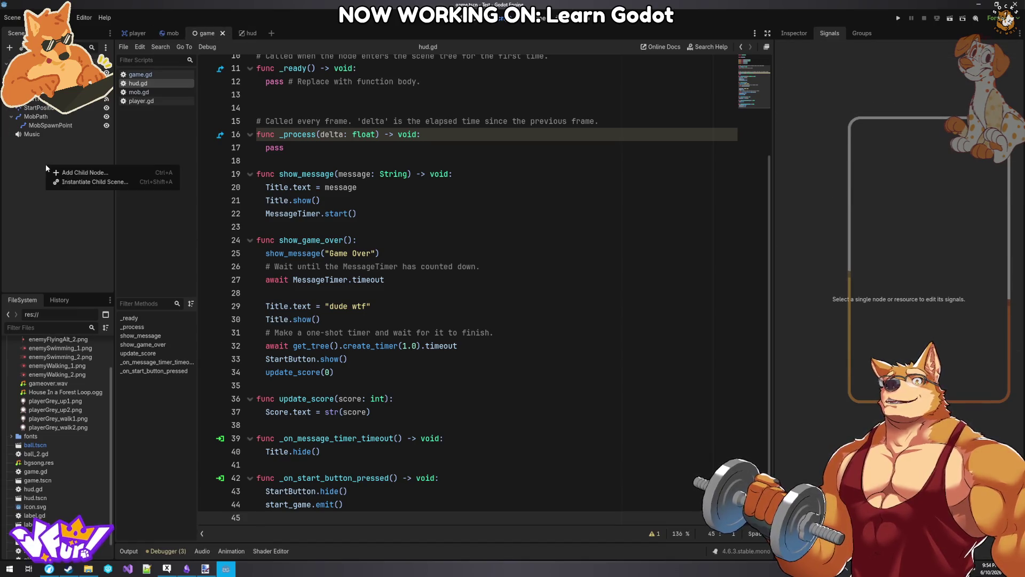
{"action": "left_click", "coordinate": [90, 182]}
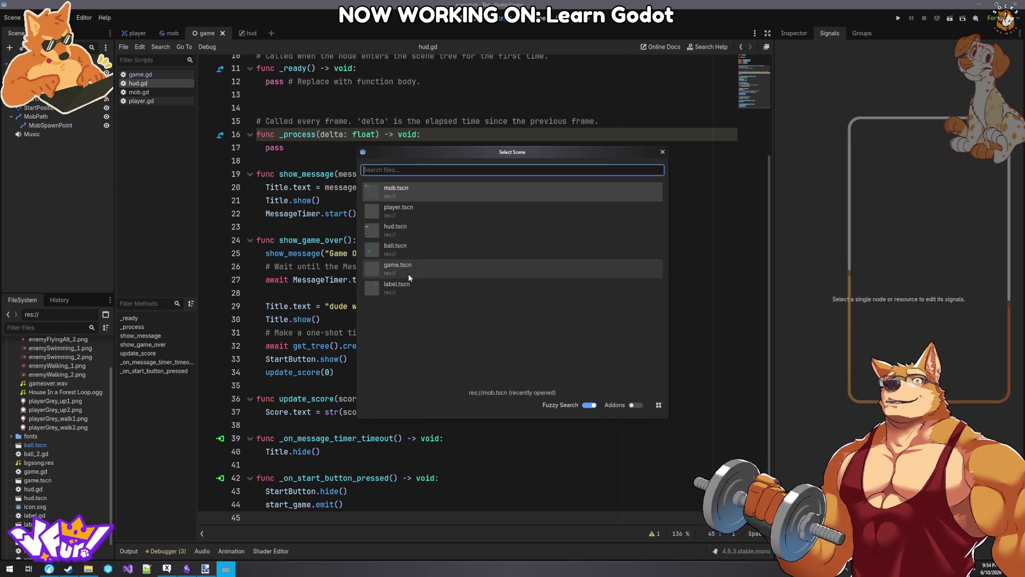
{"action": "double_click", "coordinate": [411, 231]}
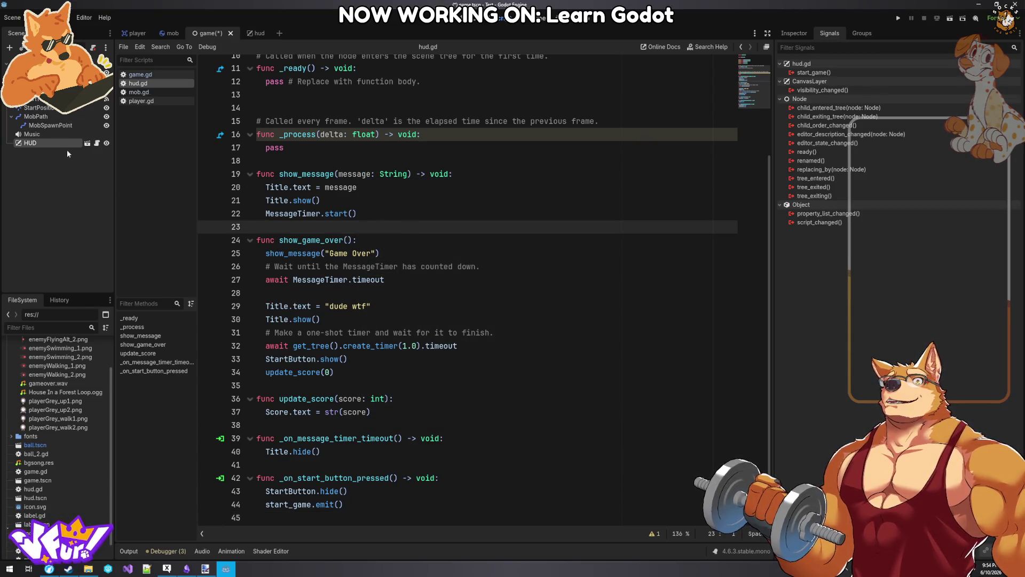
- Connect the HUD's start_game signal to a new _on_hud_start_game handler
{"action": "left_click", "coordinate": [465, 174]}
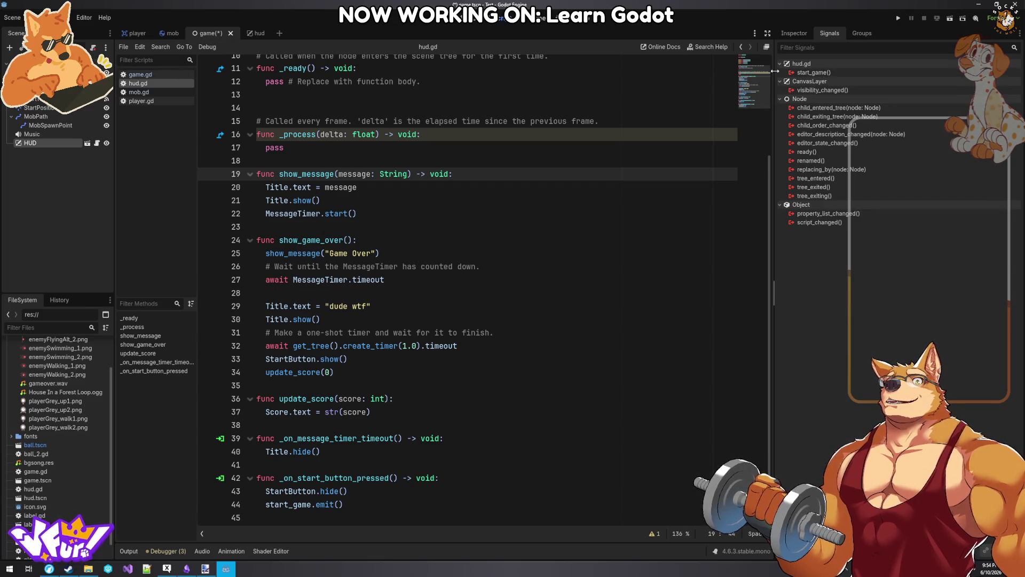
{"action": "double_click", "coordinate": [814, 72]}
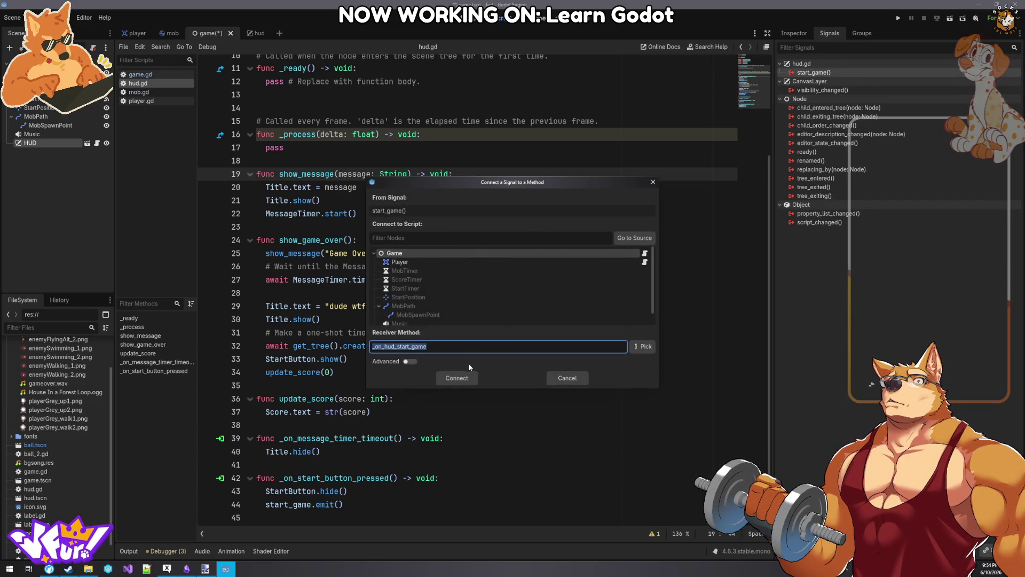
{"action": "left_click", "coordinate": [465, 379]}
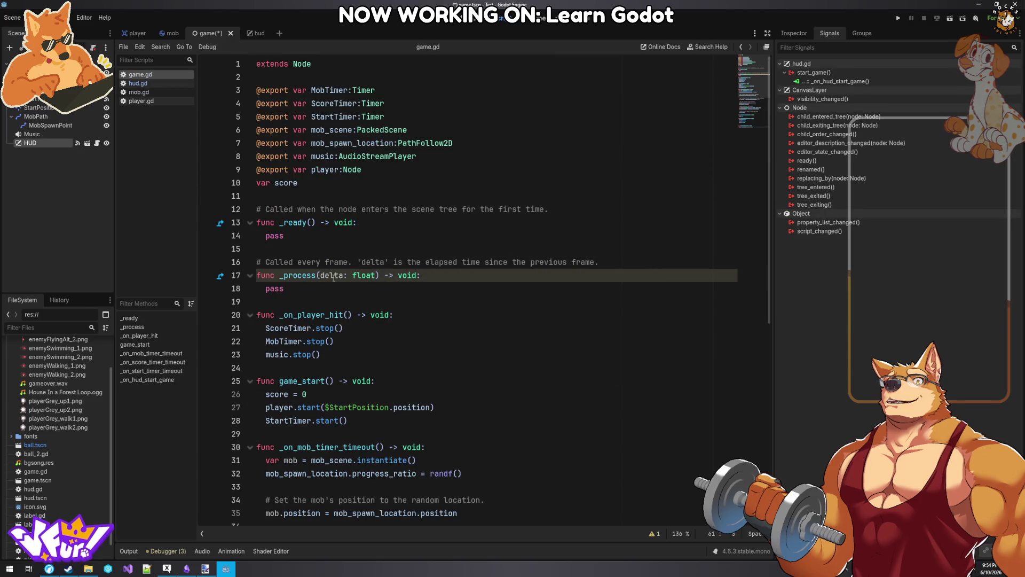
- Replace pass in _on_hud_start_game with a game_start() call and save game.gd
{"action": "left_click_drag", "start_coordinate": [426, 506], "coordinate": [266, 506]}
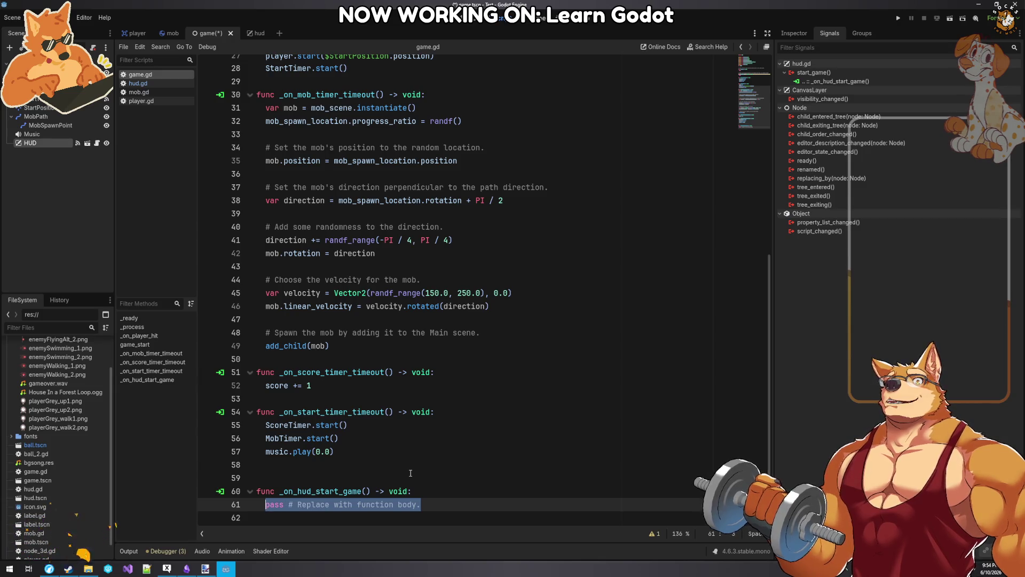
{"action": "type", "text": "start"}
{"action": "key", "text": "Return"}
{"action": "key", "text": "Right"}
{"action": "key", "text": "BackSpace"}
{"action": "key", "text": "BackSpace"}
{"action": "key", "text": "BackSpace"}
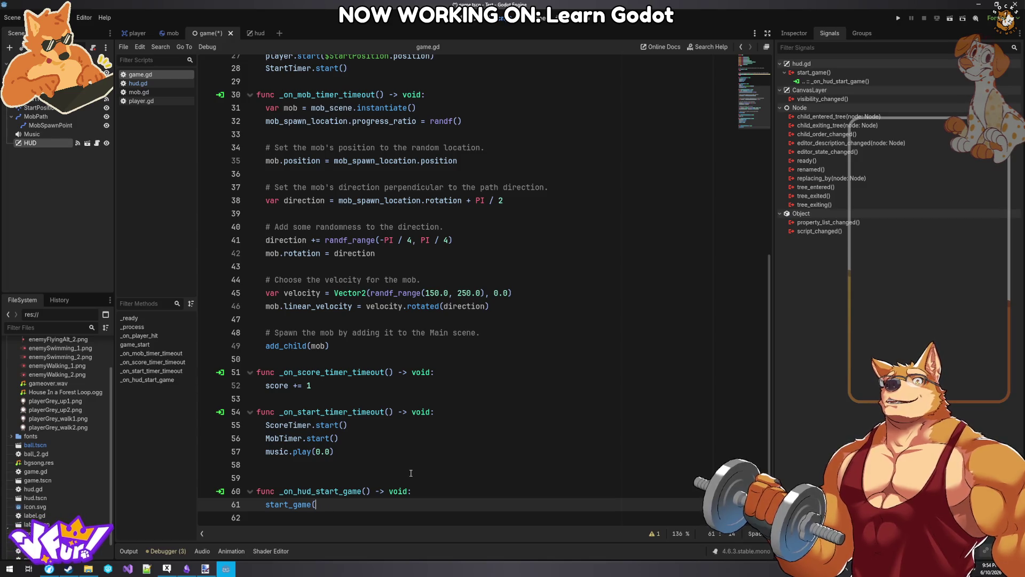
{"action": "type", "text": "game"}
{"action": "key", "text": "Return"}
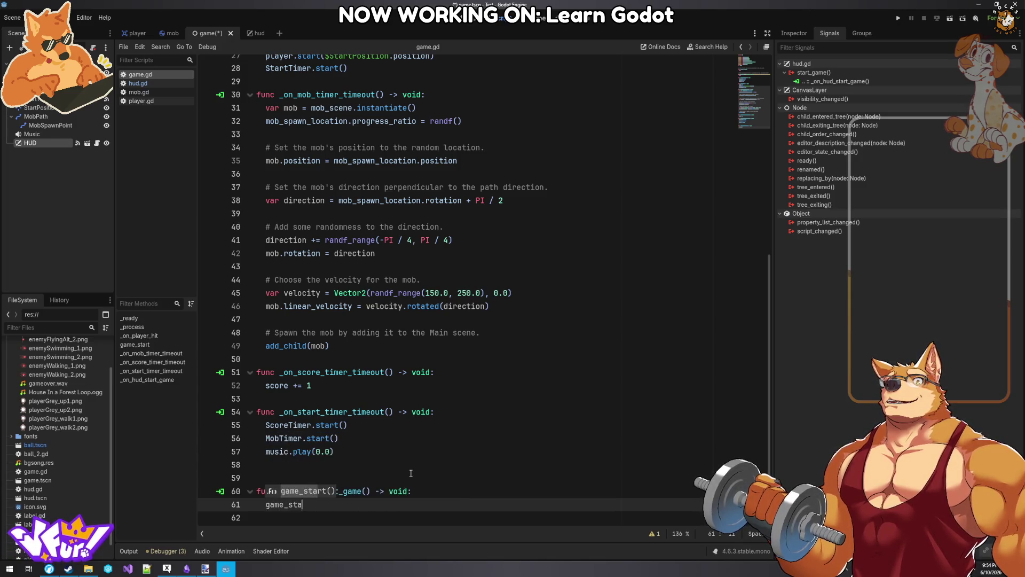
{"action": "key", "text": "ctrl+s"}
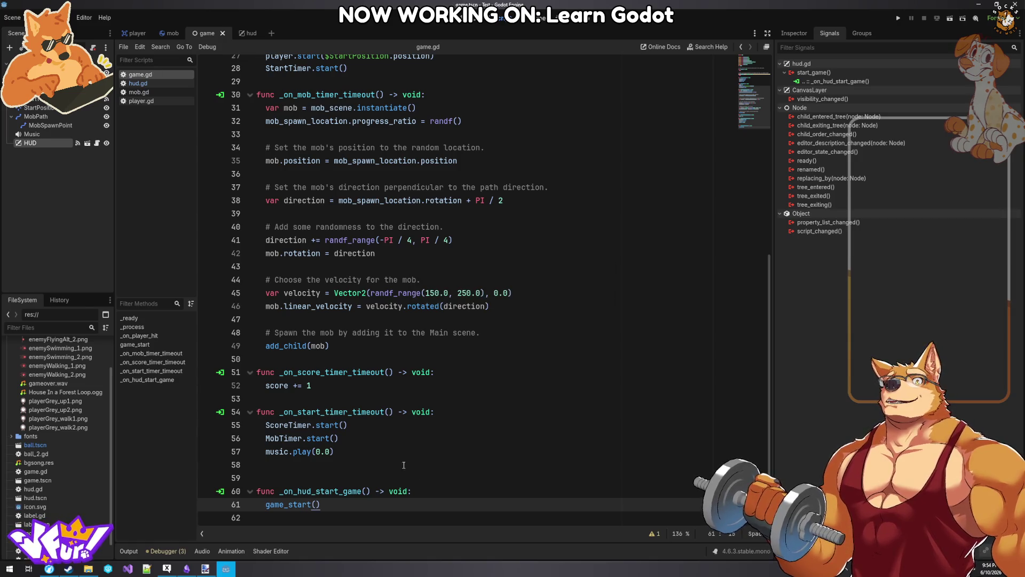
- Delete the extra blank line 59 in game.gd and return to the Godot docs
{"action": "left_click", "coordinate": [353, 476]}
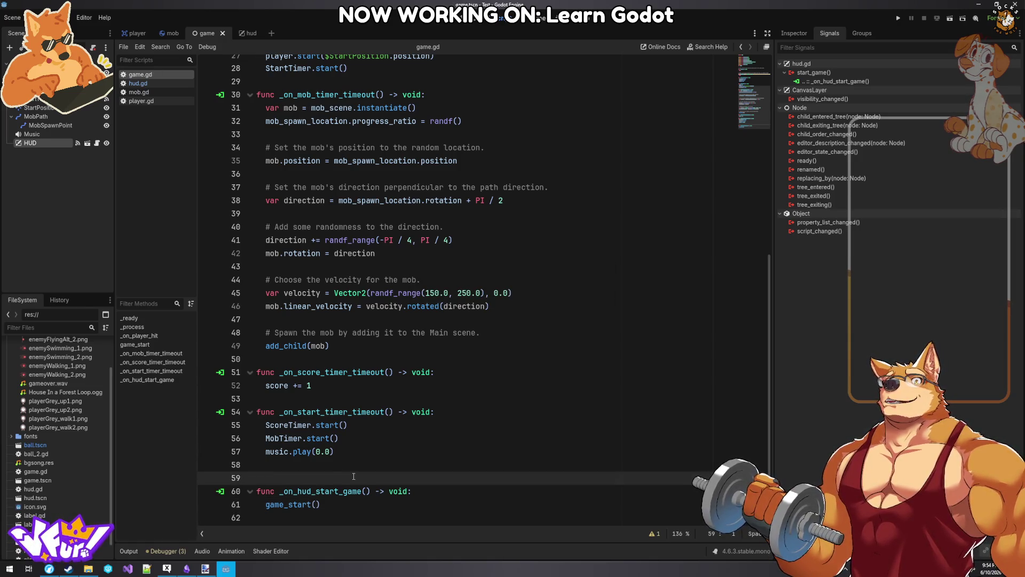
{"action": "key", "text": "BackSpace"}
{"action": "scroll", "coordinate": [430, 230], "scroll_direction": "up", "scroll_amount": 6}
{"action": "scroll", "coordinate": [431, 229], "scroll_direction": "up", "scroll_amount": 3}
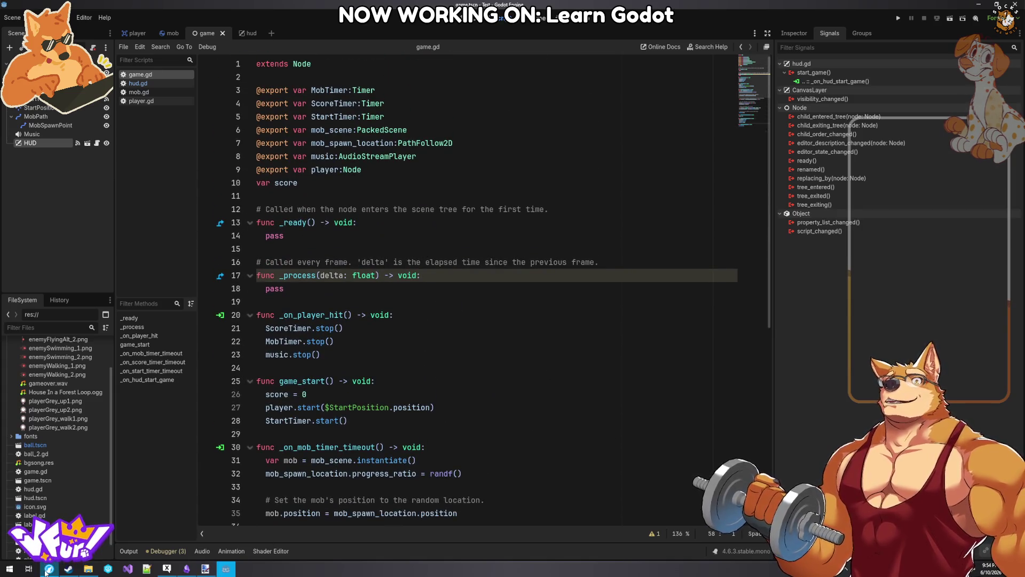
{"action": "left_click", "coordinate": [43, 571]}
{"action": "scroll", "coordinate": [548, 279], "scroll_direction": "up", "scroll_amount": 3}
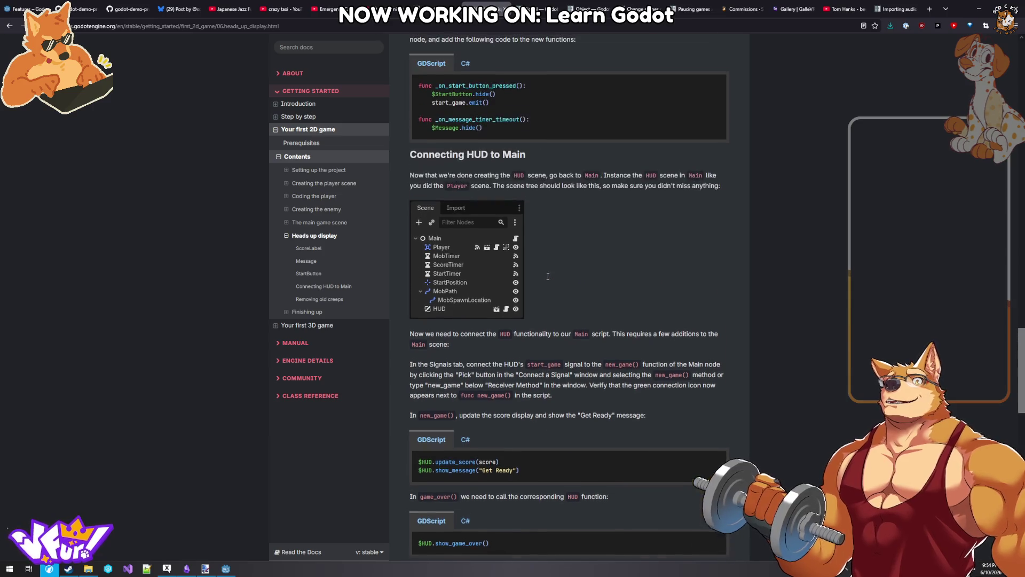
- Read the Connecting HUD to Main section of the docs, then return to game.gd in Godot
{"action": "scroll", "coordinate": [547, 279], "scroll_direction": "down", "scroll_amount": 3}
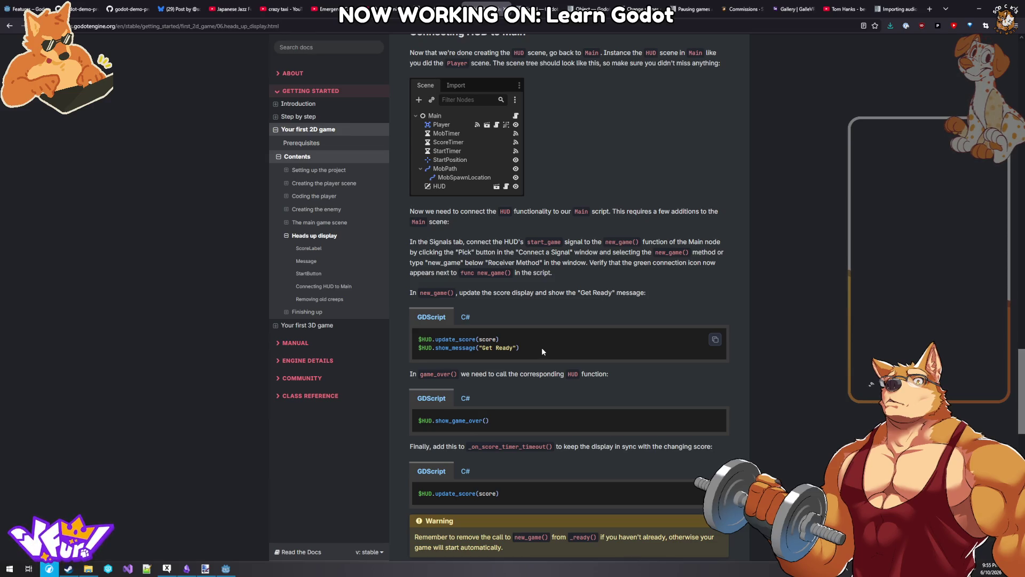
{"action": "scroll", "coordinate": [534, 354], "scroll_direction": "down", "scroll_amount": 1}
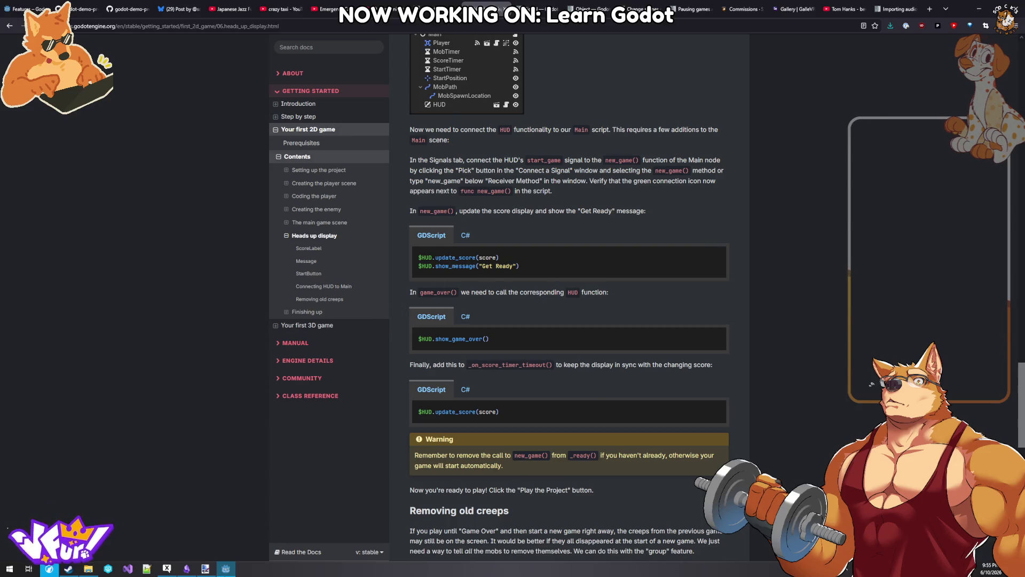
{"action": "left_click", "coordinate": [226, 568]}
{"action": "scroll", "coordinate": [399, 416], "scroll_direction": "down", "scroll_amount": 6}
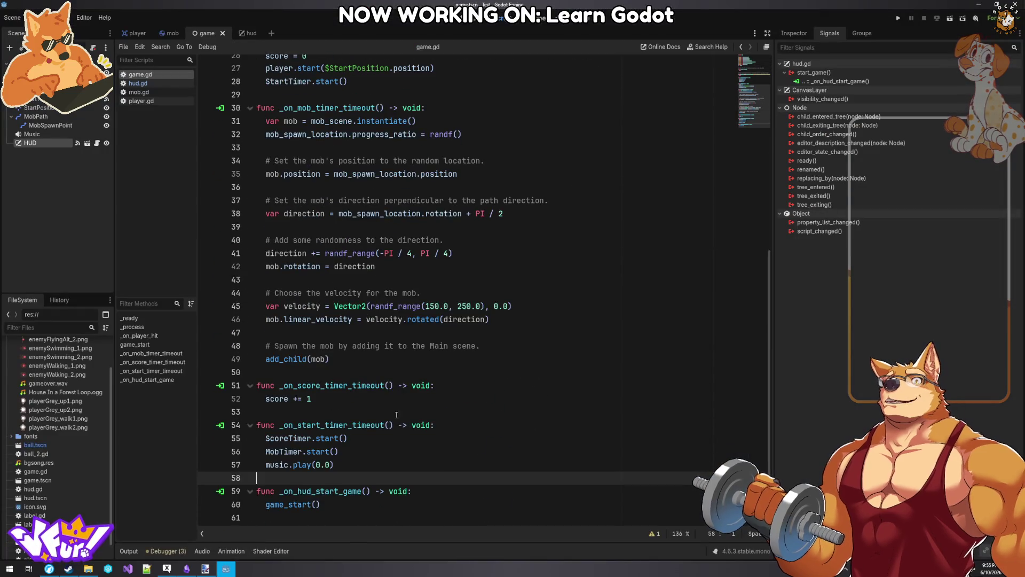
- Look over the hud and game scenes, then open hud.gd from the Scripts list
{"action": "scroll", "coordinate": [395, 408], "scroll_direction": "up", "scroll_amount": 8}
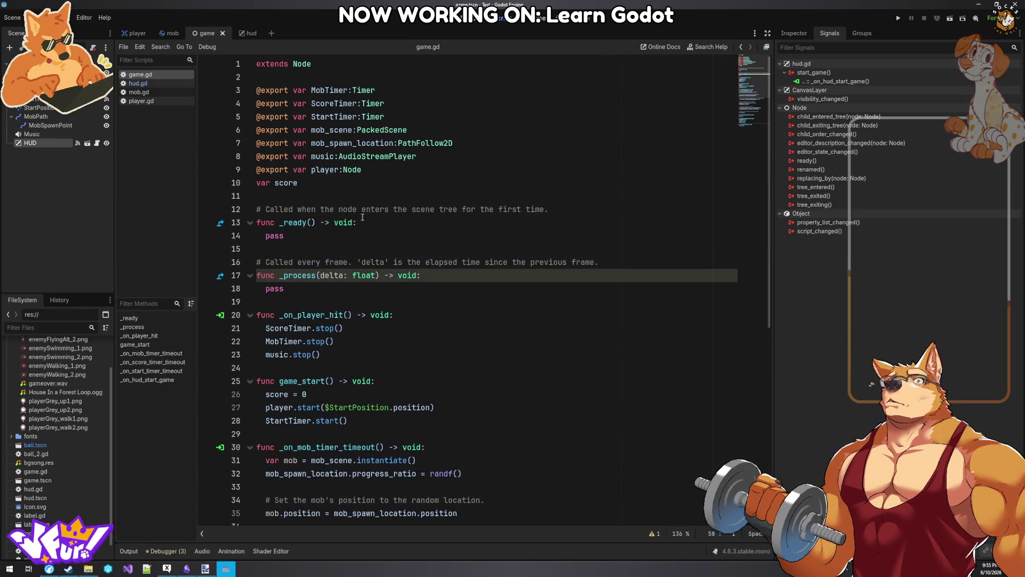
{"action": "scroll", "coordinate": [359, 235], "scroll_direction": "down", "scroll_amount": 8}
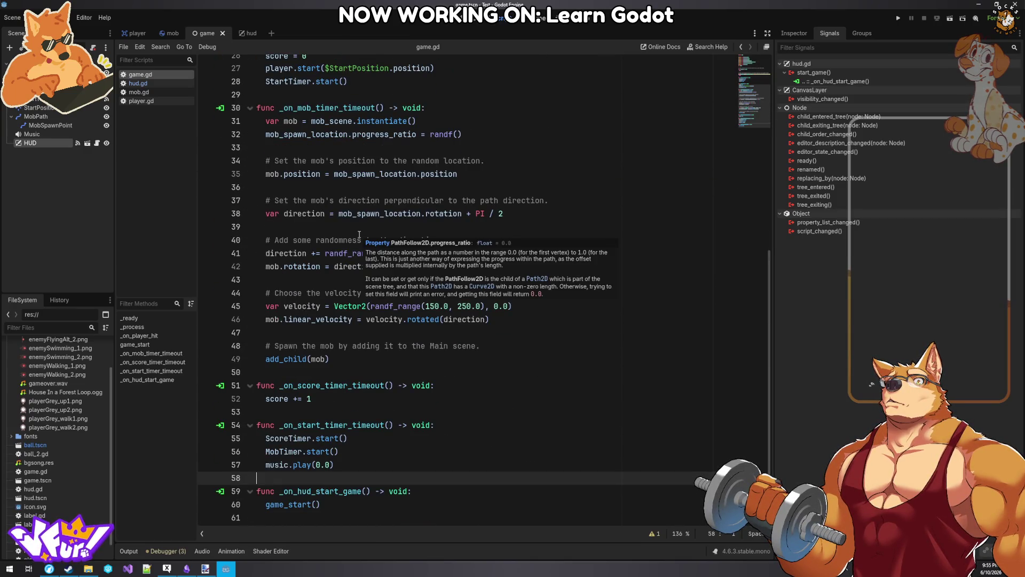
{"action": "left_click", "coordinate": [249, 33]}
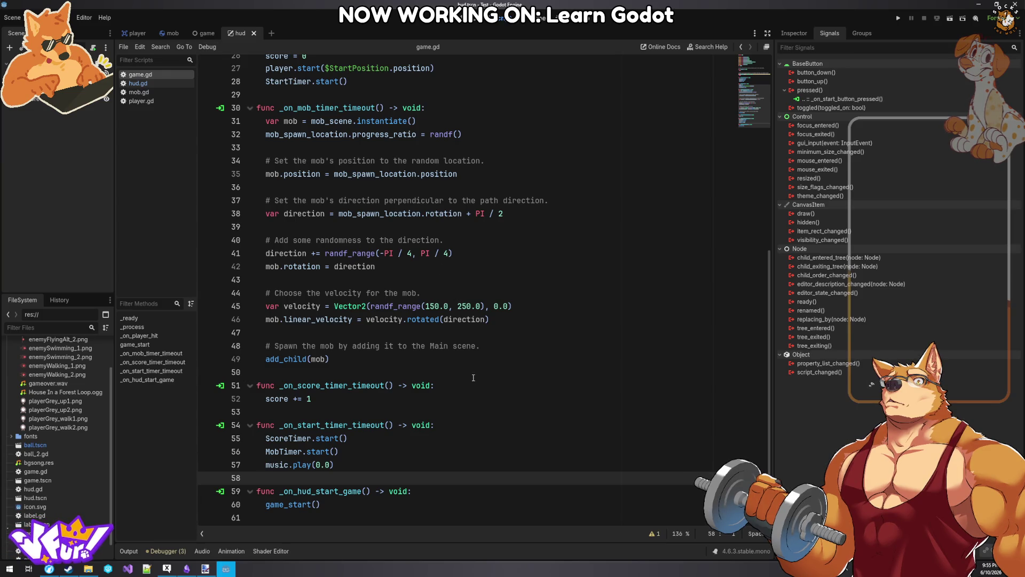
{"action": "scroll", "coordinate": [473, 378], "scroll_direction": "up", "scroll_amount": 8}
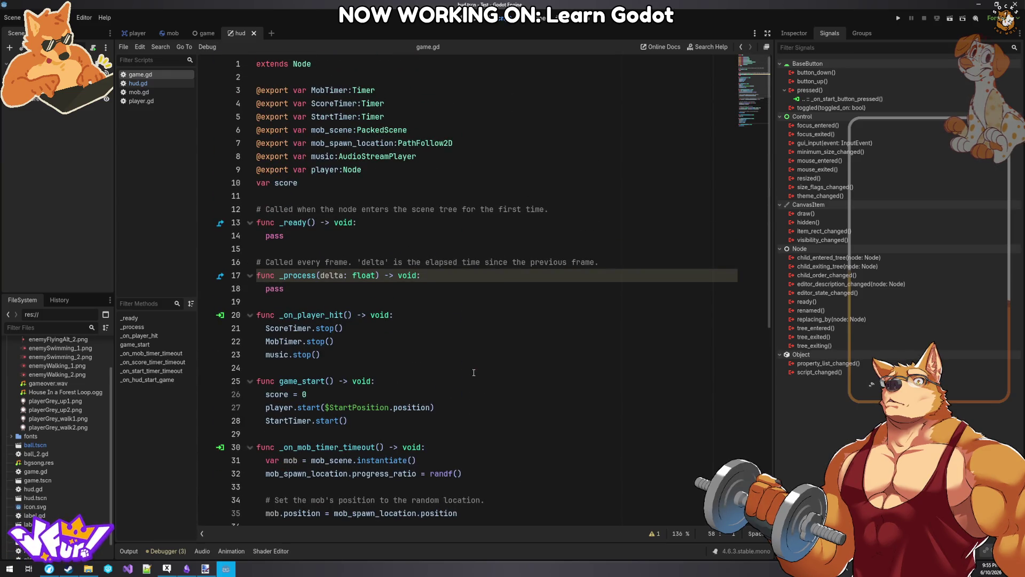
{"action": "scroll", "coordinate": [474, 372], "scroll_direction": "down", "scroll_amount": 2}
{"action": "scroll", "coordinate": [473, 373], "scroll_direction": "down", "scroll_amount": 5}
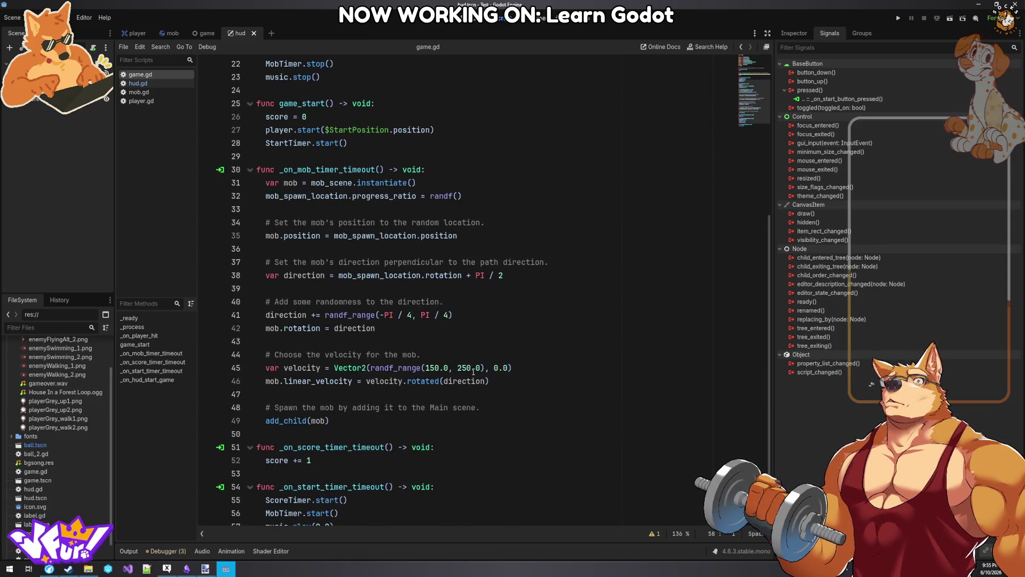
{"action": "scroll", "coordinate": [474, 372], "scroll_direction": "down", "scroll_amount": 2}
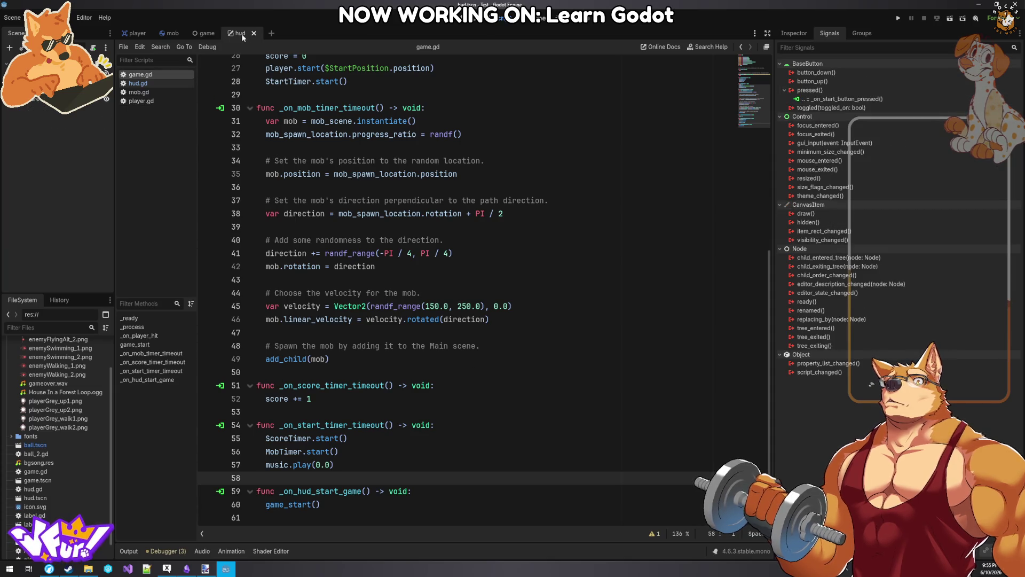
{"action": "left_click", "coordinate": [198, 33]}
{"action": "left_click", "coordinate": [138, 83]}
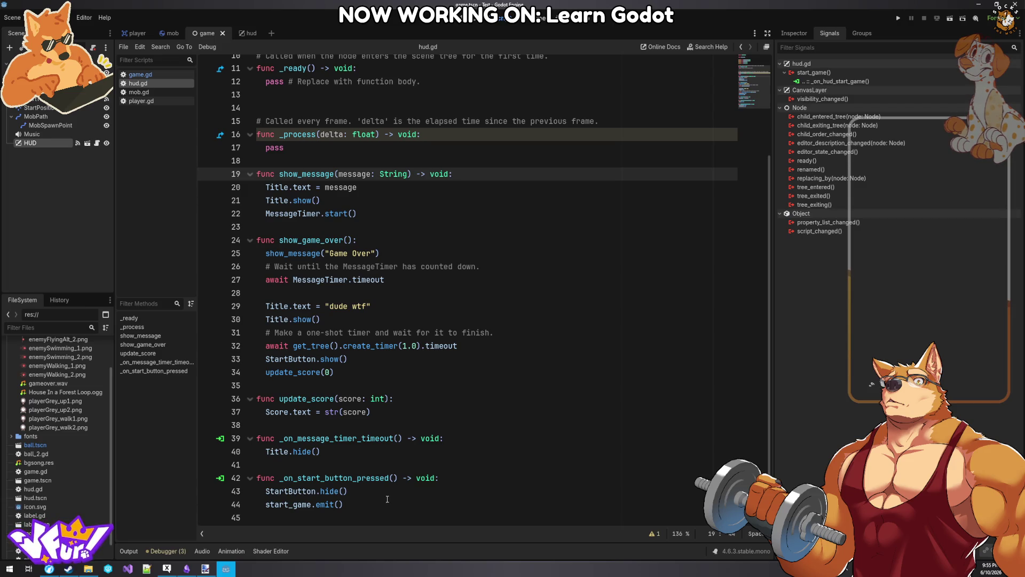
- Add show_message("Get Ready") and update_score(0) to _on_start_button_pressed and save hud.gd
{"action": "double_click", "coordinate": [306, 174]}
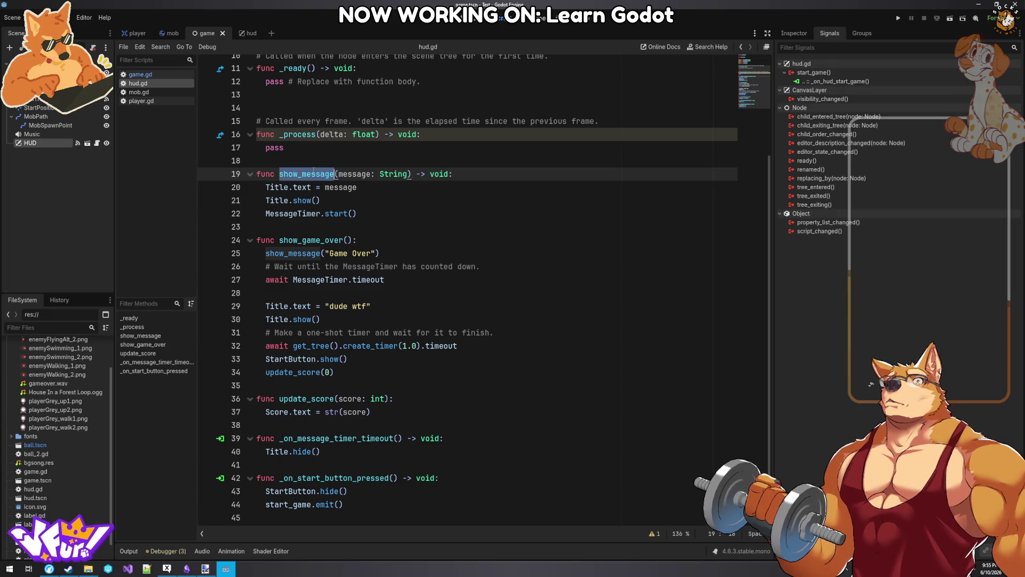
{"action": "left_click", "coordinate": [366, 492]}
{"action": "scroll", "coordinate": [366, 495], "scroll_direction": "up", "scroll_amount": 1}
{"action": "scroll", "coordinate": [366, 495], "scroll_direction": "down", "scroll_amount": 1}
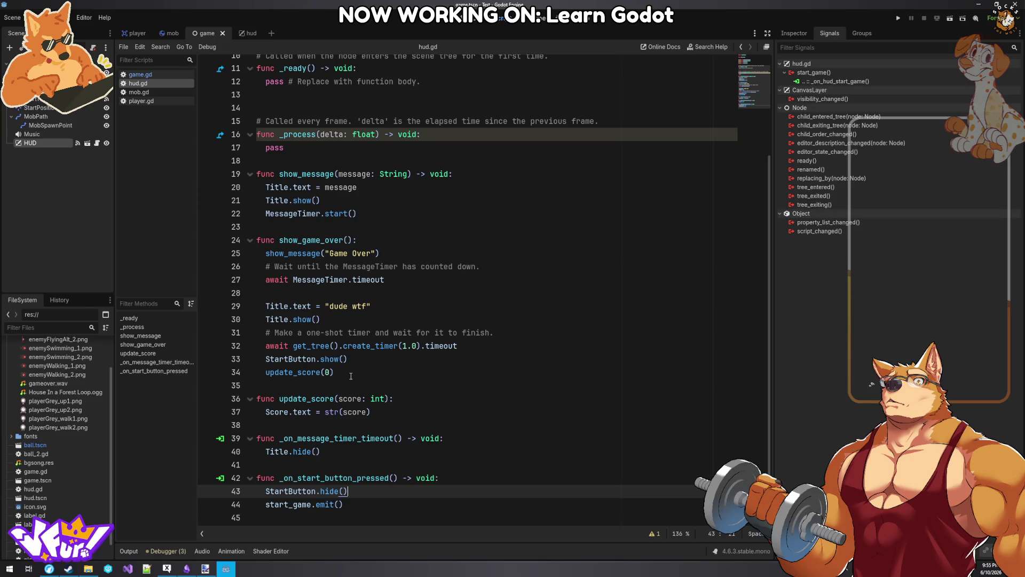
{"action": "key", "text": "Return"}
{"action": "type", "text": "show_message"}
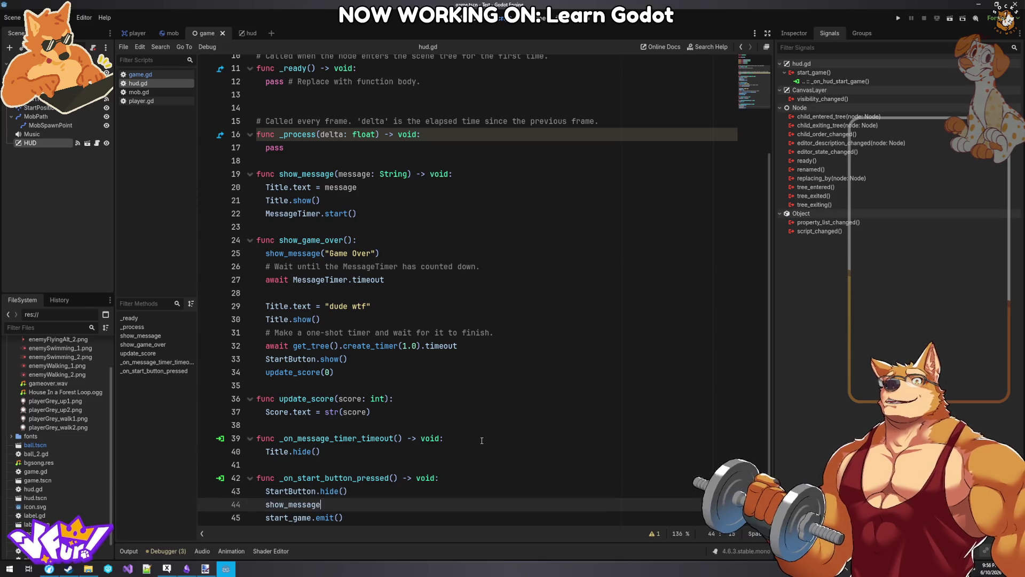
{"action": "type", "text": "(\"Get Ready\")"}
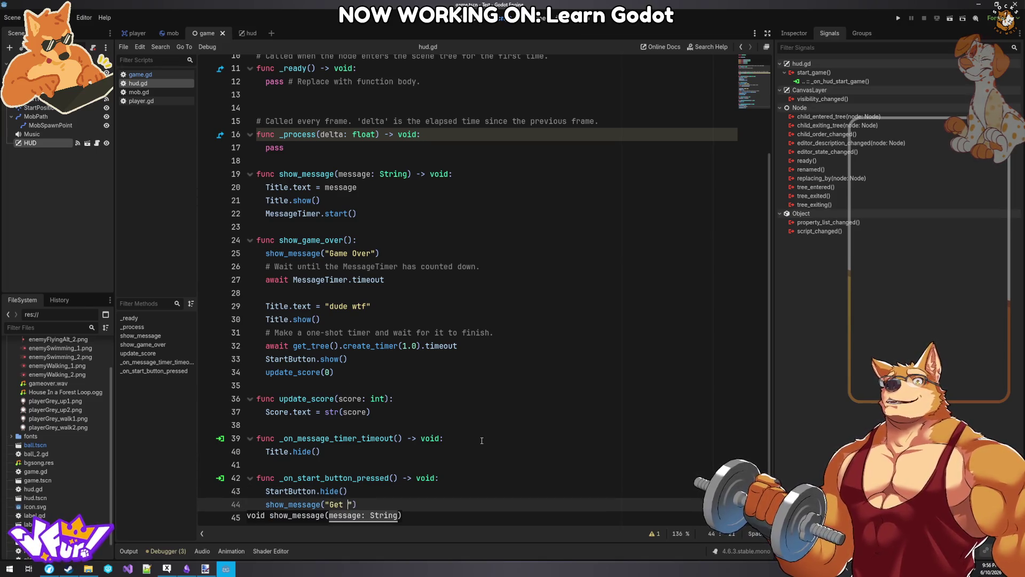
{"action": "key", "text": "Return"}
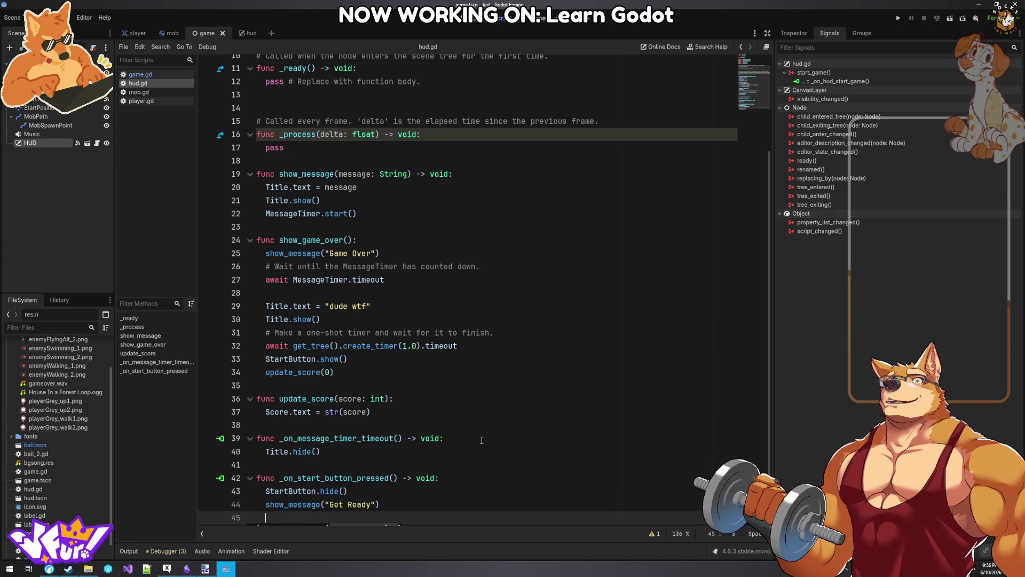
{"action": "type", "text": "upd"}
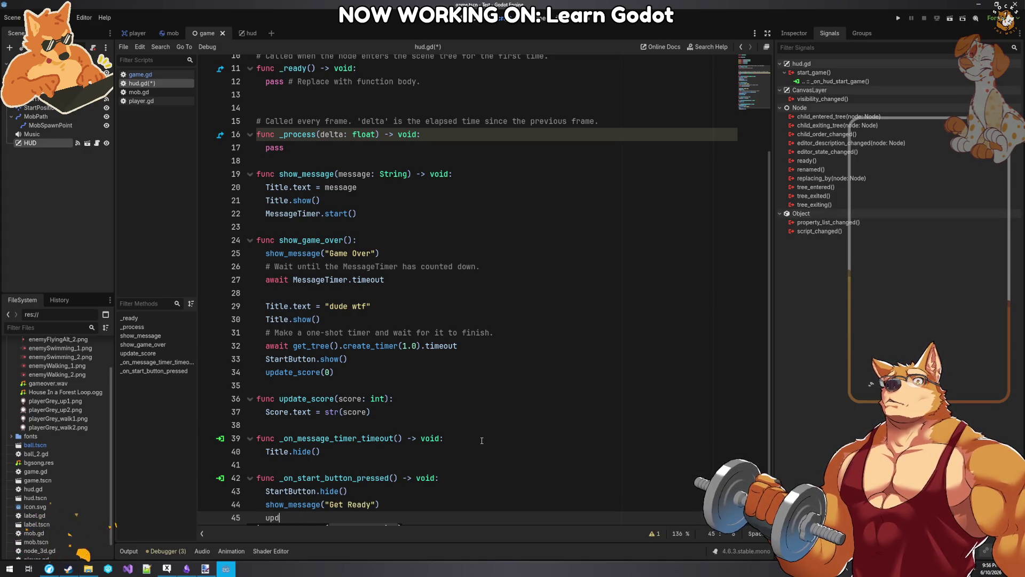
{"action": "type", "text": "ate_score(0)"}
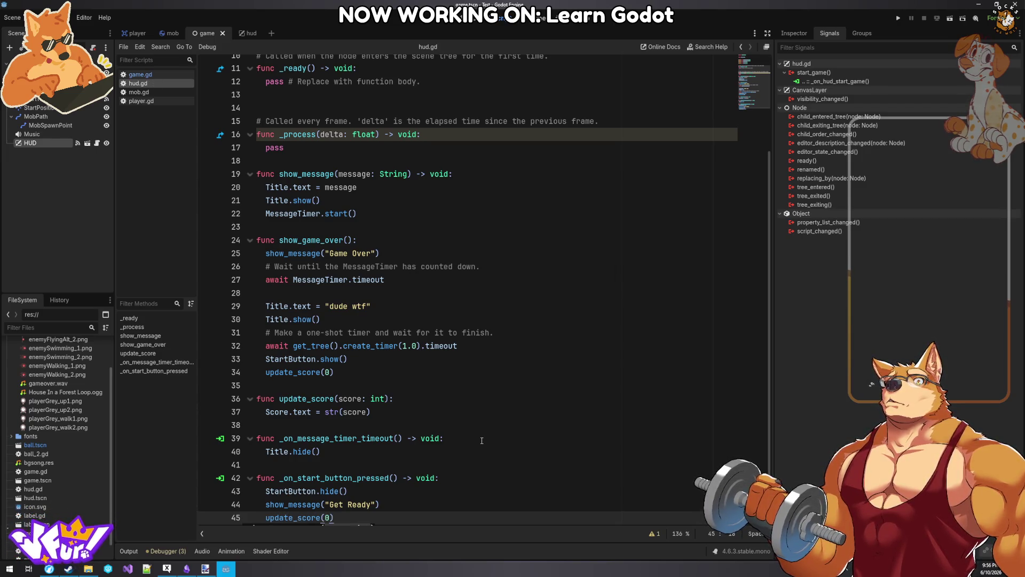
{"action": "key", "text": "Return"}
{"action": "type", "text": "start_game.emit()"}
{"action": "left_click", "coordinate": [445, 451]}
{"action": "key", "text": "ctrl+s"}
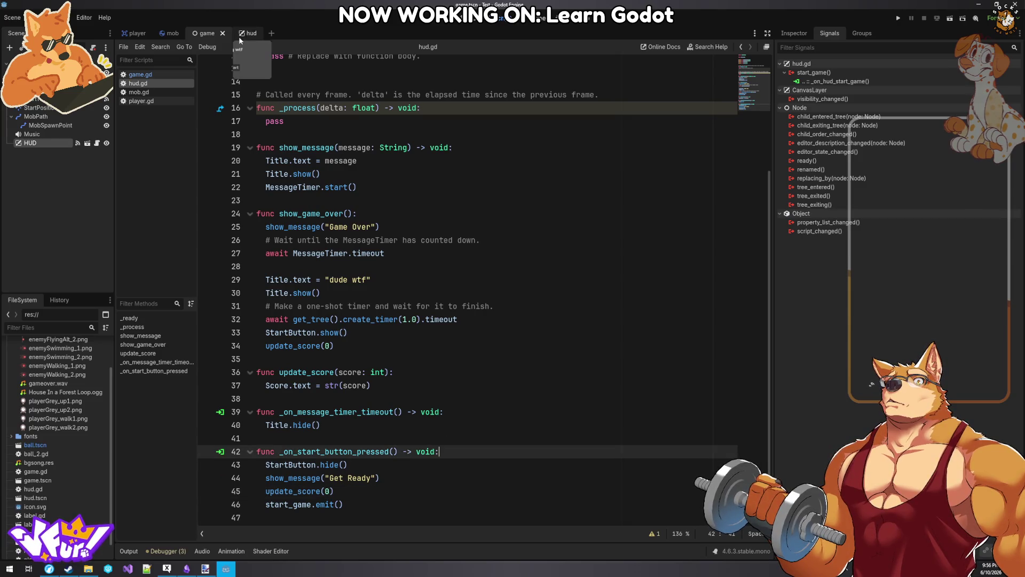
- Bring game.gd back into the script editor via the game scene tab
{"action": "left_click", "coordinate": [241, 35]}
{"action": "left_click", "coordinate": [200, 36]}
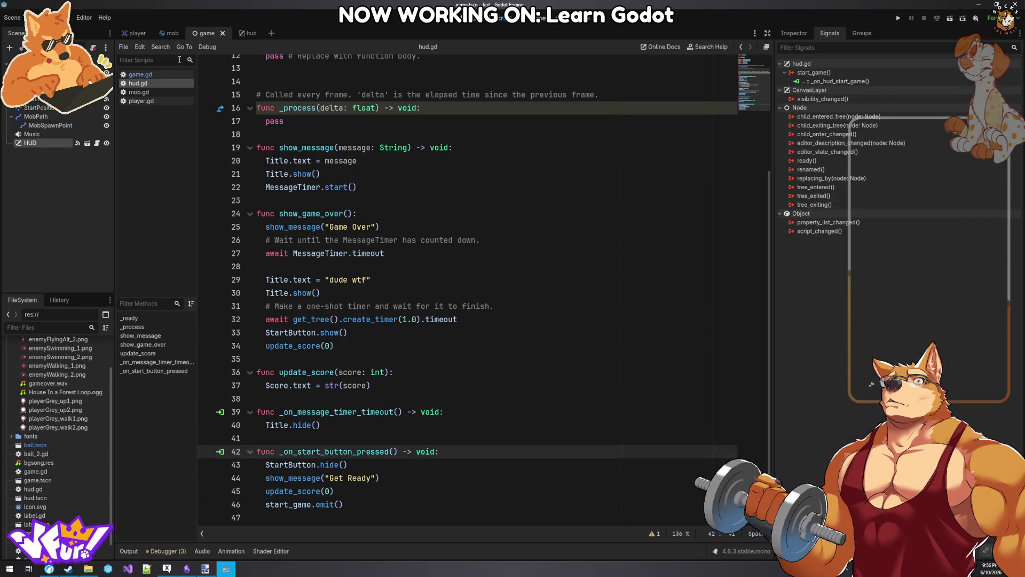
{"action": "left_click", "coordinate": [148, 74]}
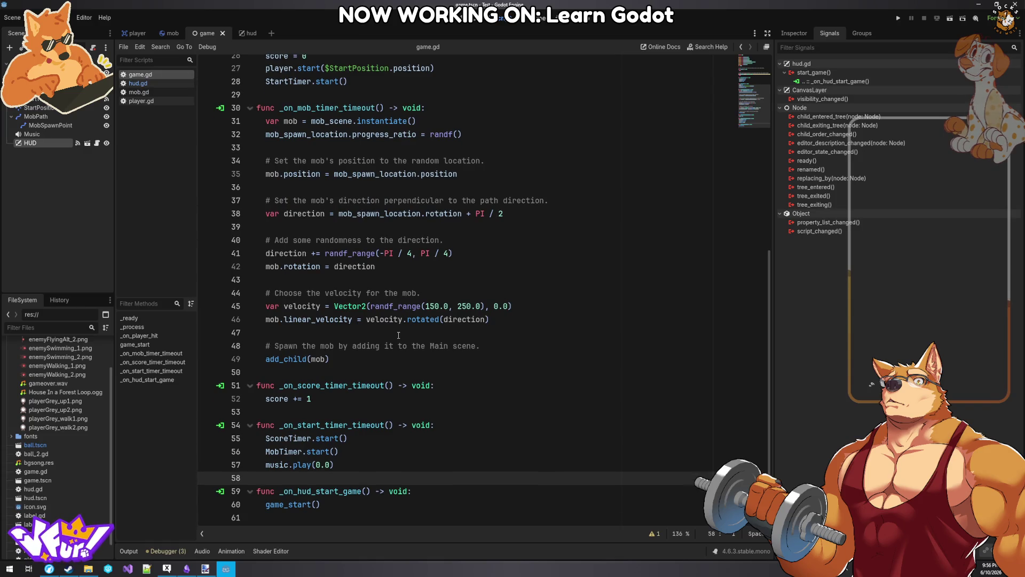
- Compare the code with the HUD tutorial and reopen hud.gd in the editor
{"action": "scroll", "coordinate": [341, 409], "scroll_direction": "up", "scroll_amount": 7}
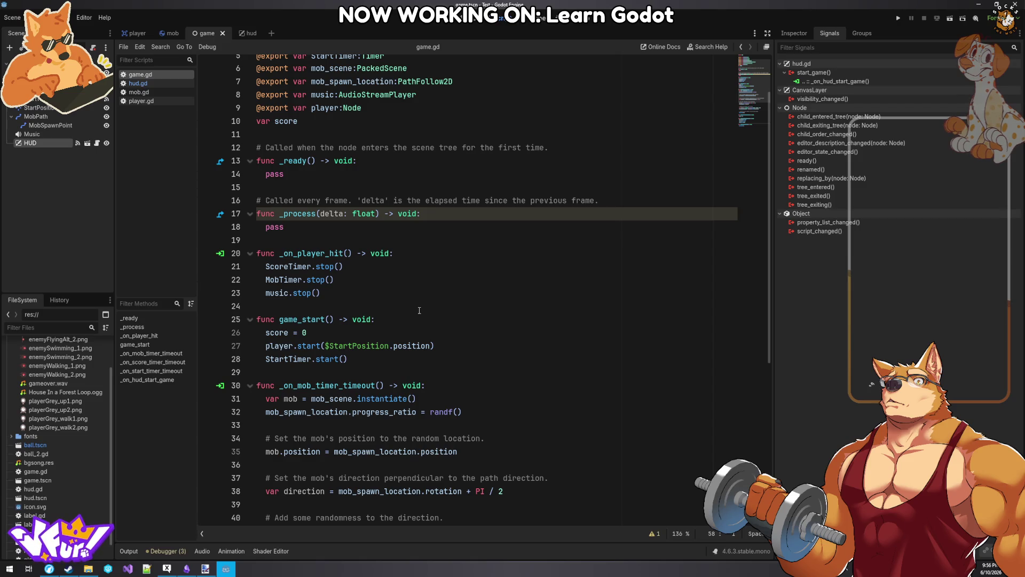
{"action": "scroll", "coordinate": [419, 310], "scroll_direction": "down", "scroll_amount": 7}
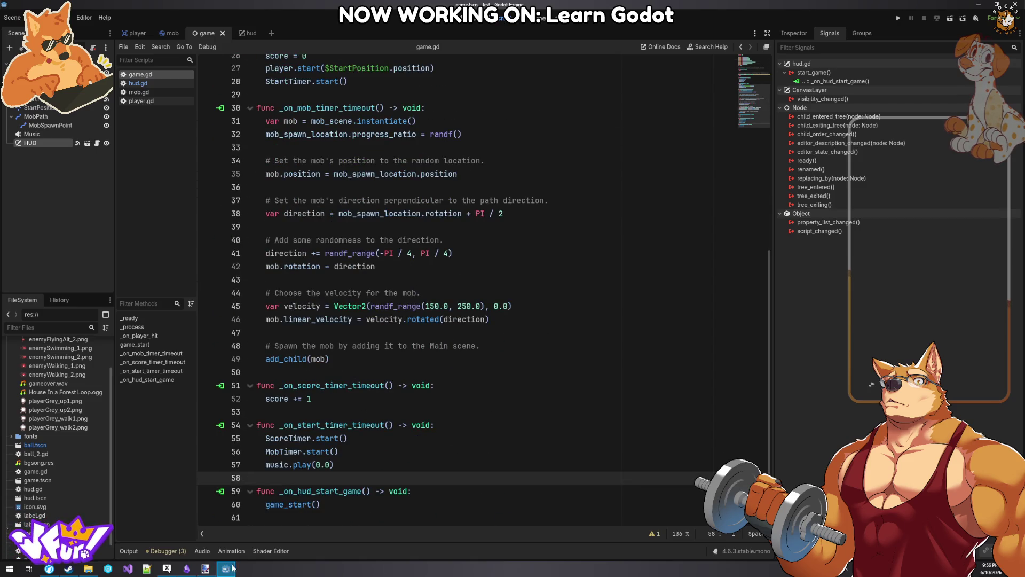
{"action": "left_click", "coordinate": [230, 570]}
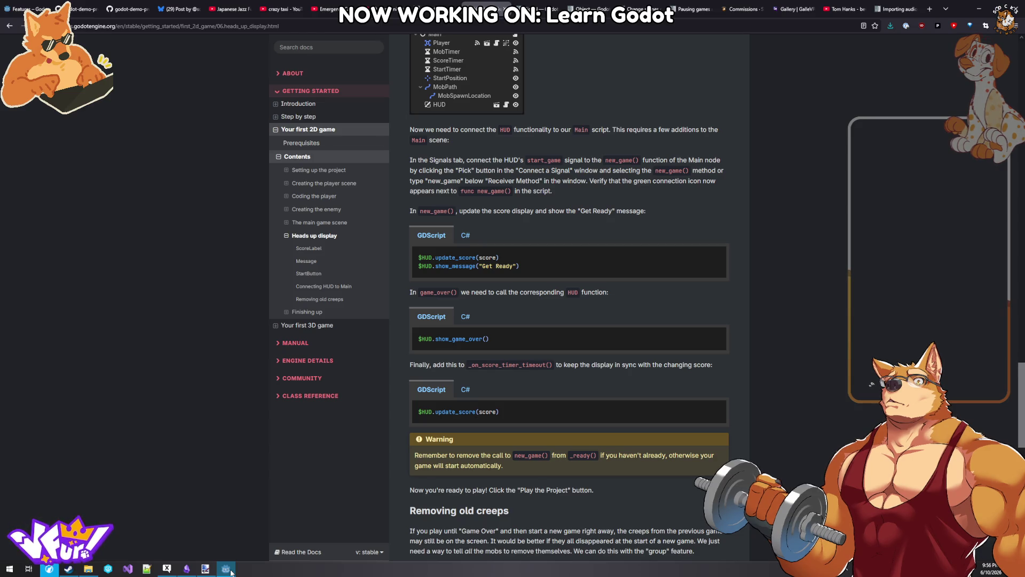
{"action": "left_click", "coordinate": [225, 568]}
{"action": "scroll", "coordinate": [356, 348], "scroll_direction": "up", "scroll_amount": 5}
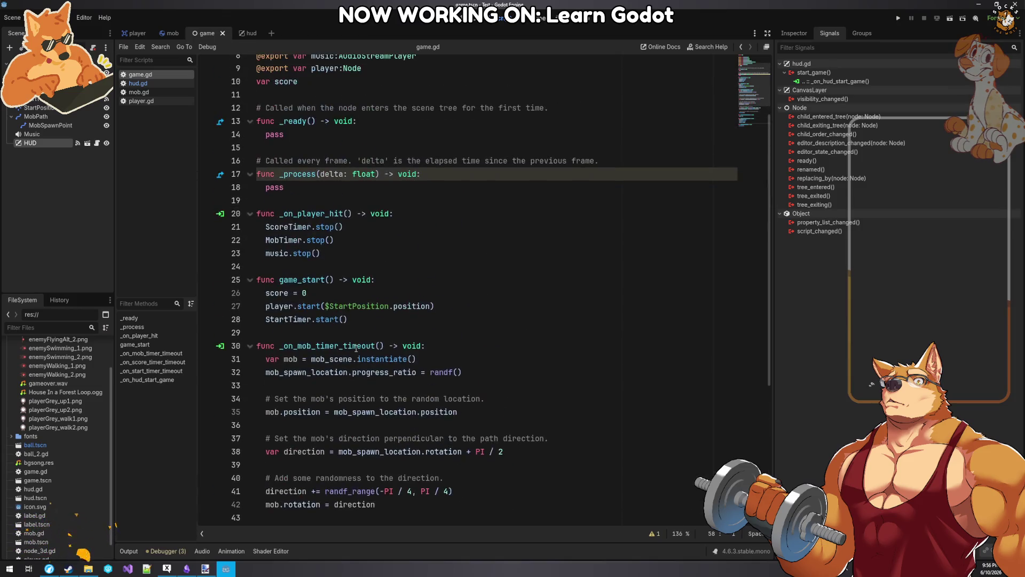
{"action": "scroll", "coordinate": [356, 283], "scroll_direction": "up", "scroll_amount": 3}
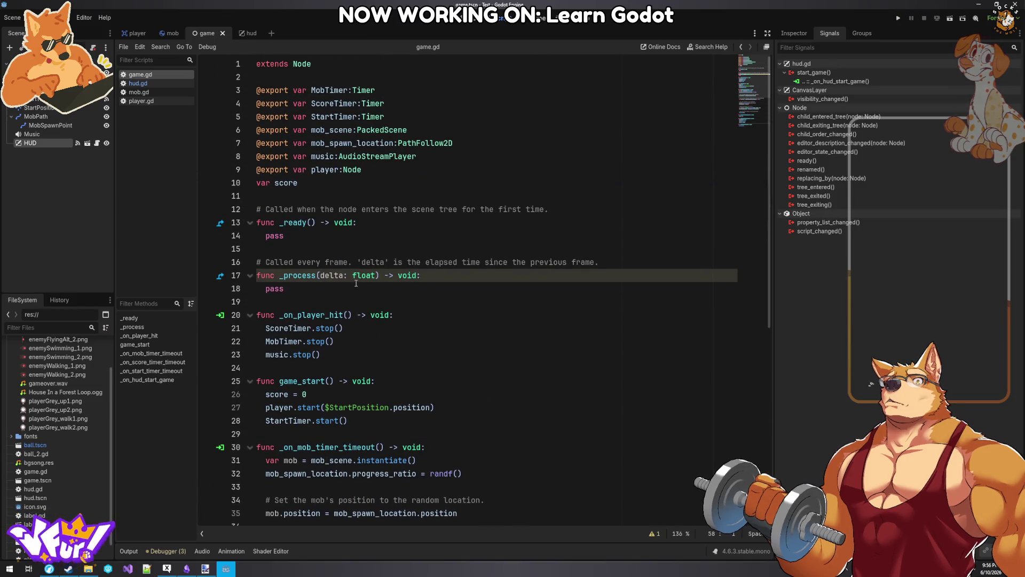
{"action": "left_click", "coordinate": [140, 84]}
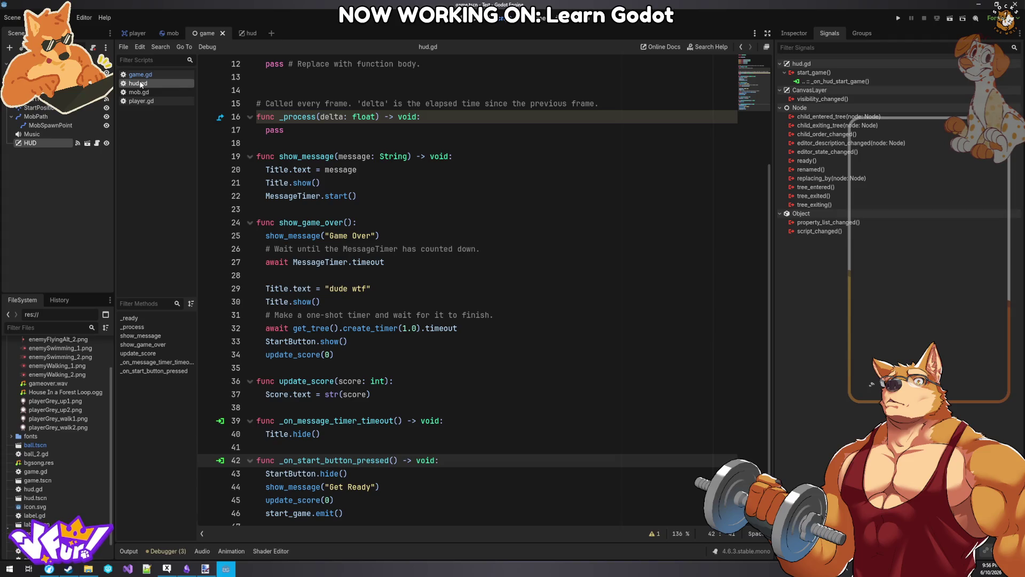
- Open game.gd and place the caret after score += 1 in _on_score_timer_timeout
{"action": "scroll", "coordinate": [385, 264], "scroll_direction": "down", "scroll_amount": 1}
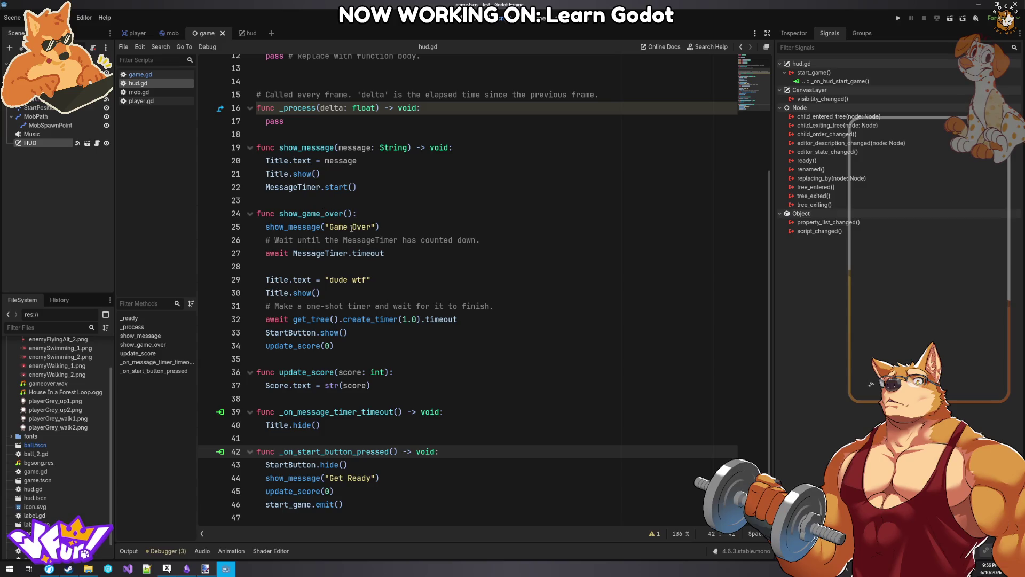
{"action": "left_click", "coordinate": [143, 75]}
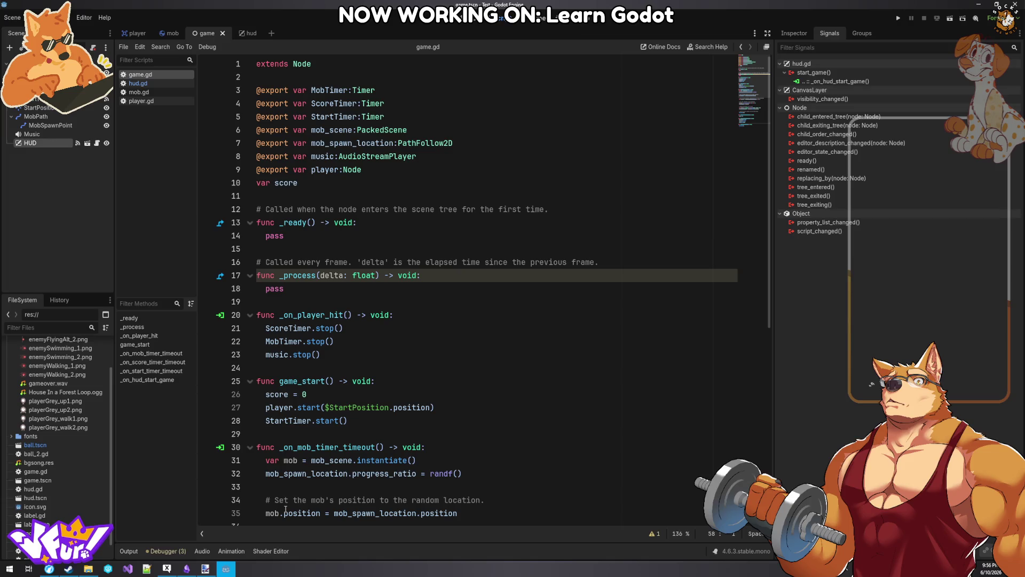
{"action": "left_click", "coordinate": [224, 570]}
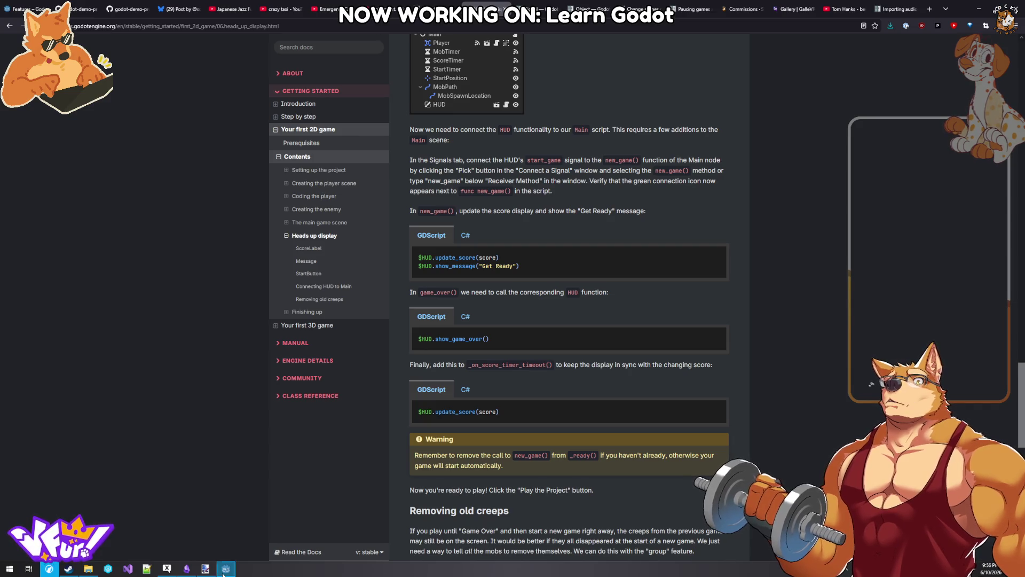
{"action": "left_click", "coordinate": [225, 571]}
{"action": "scroll", "coordinate": [379, 378], "scroll_direction": "down", "scroll_amount": 7}
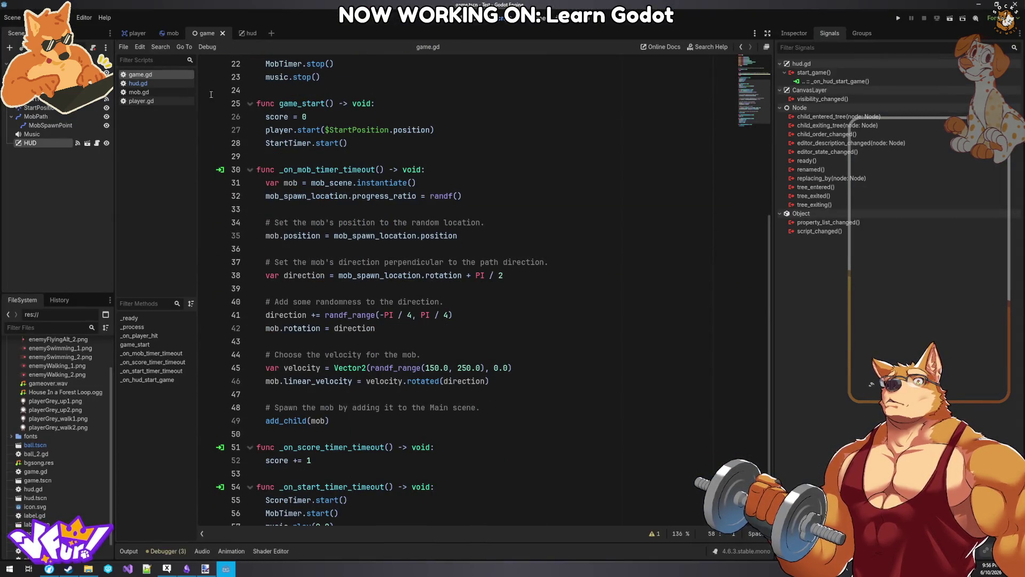
{"action": "scroll", "coordinate": [346, 392], "scroll_direction": "down", "scroll_amount": 2}
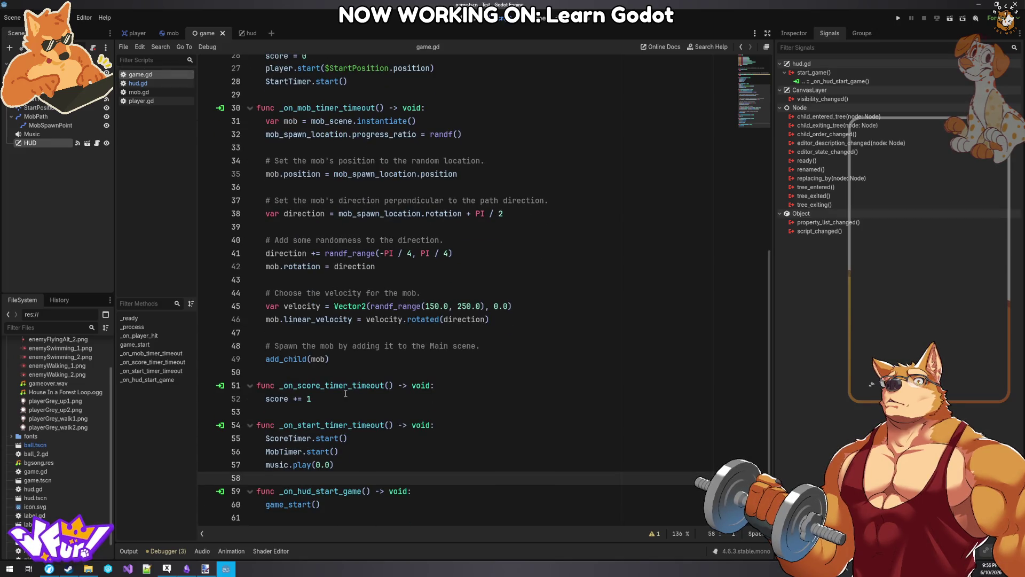
{"action": "left_click", "coordinate": [329, 403]}
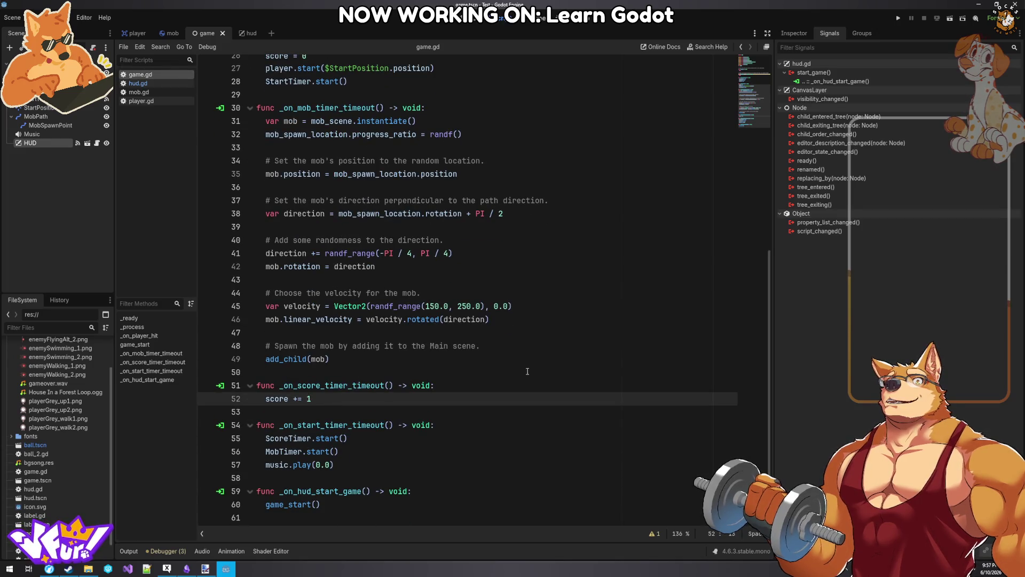
- Add $HUD.update_score(score) under score += 1 and save game.gd
{"action": "key", "text": "Return"}
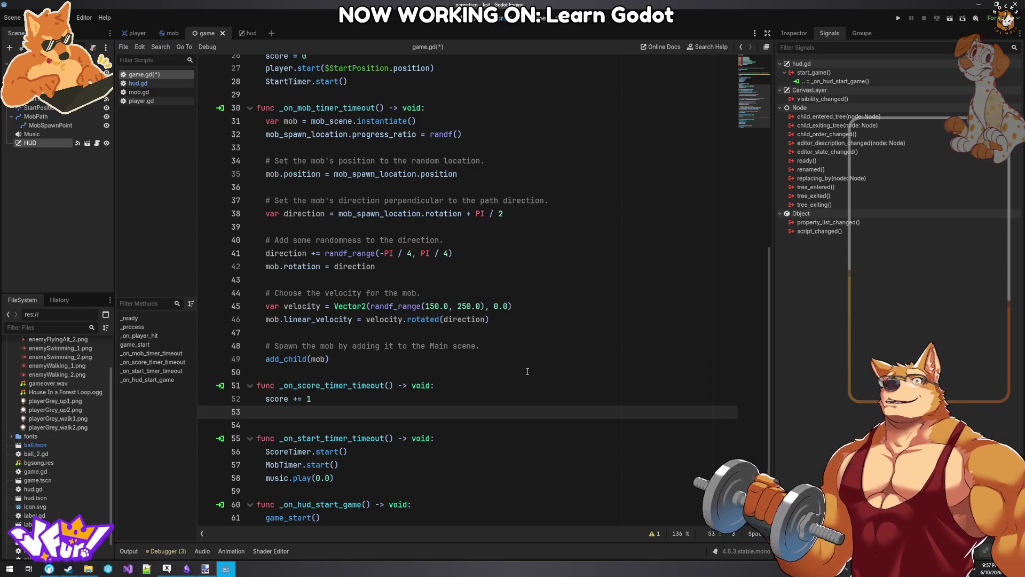
{"action": "type", "text": "$HUD."}
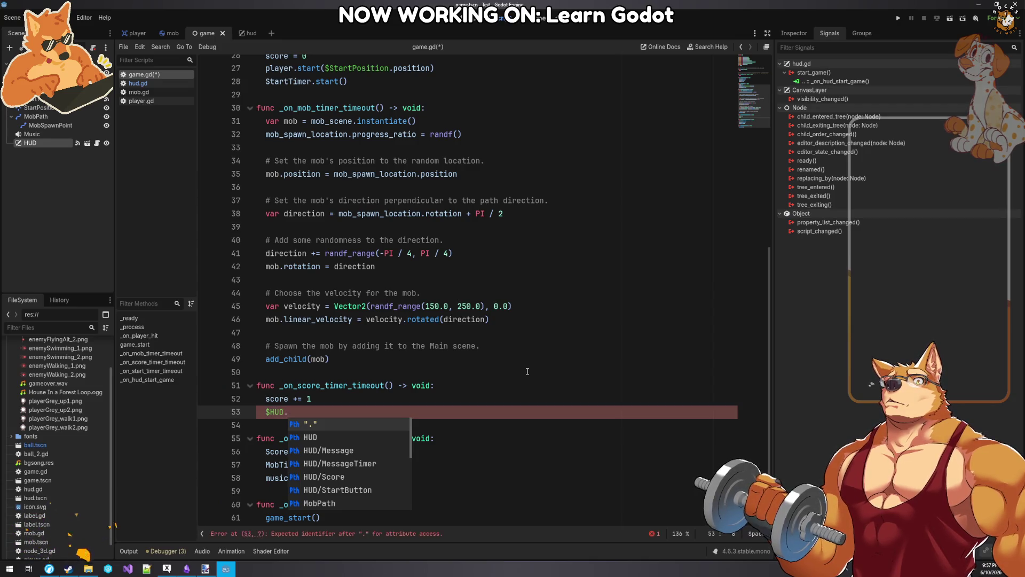
{"action": "type", "text": "updat"}
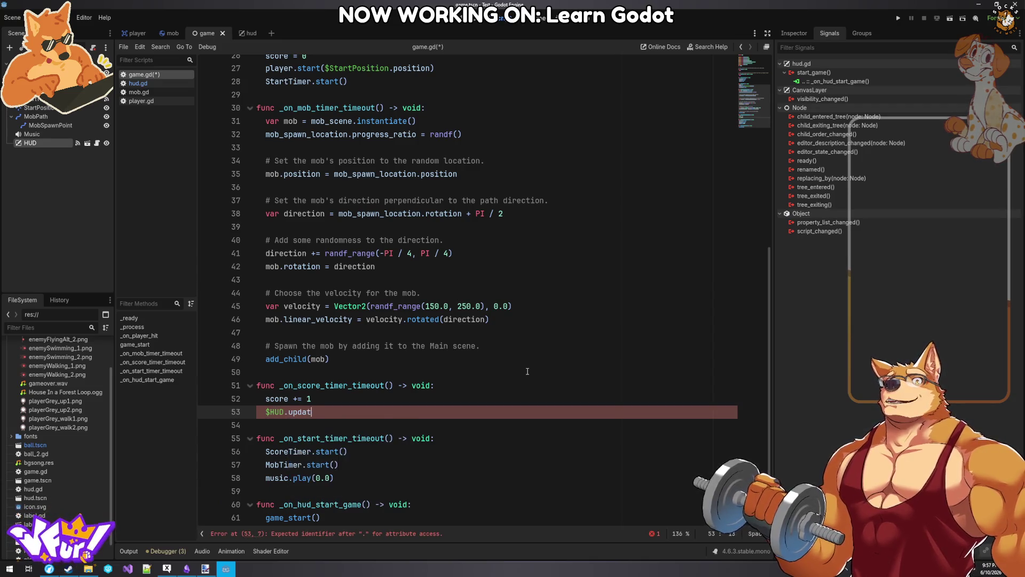
{"action": "type", "text": "e_score(score)"}
{"action": "key", "text": "ctrl+s"}
- Review the mob_scene export at the top of game.gd, then return to the HUD tutorial page
{"action": "scroll", "coordinate": [318, 182], "scroll_direction": "up", "scroll_amount": 8}
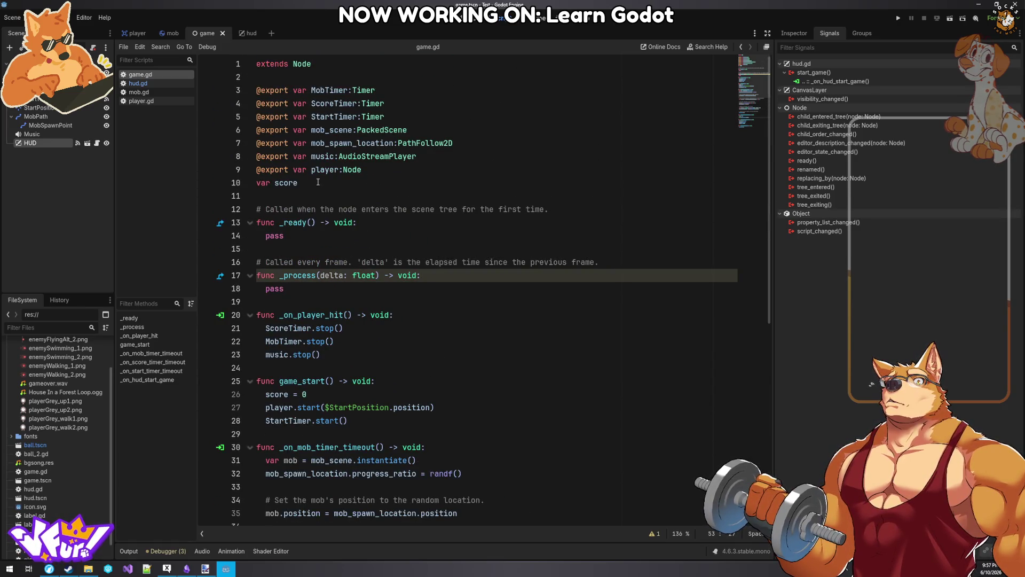
{"action": "left_click", "coordinate": [425, 129]}
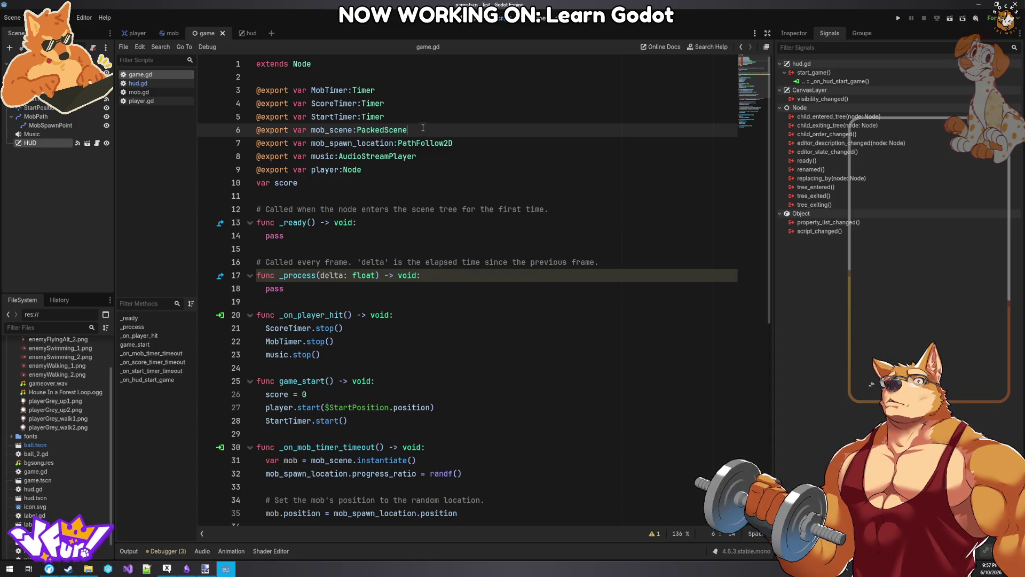
{"action": "mouse_move", "coordinate": [363, 129]}
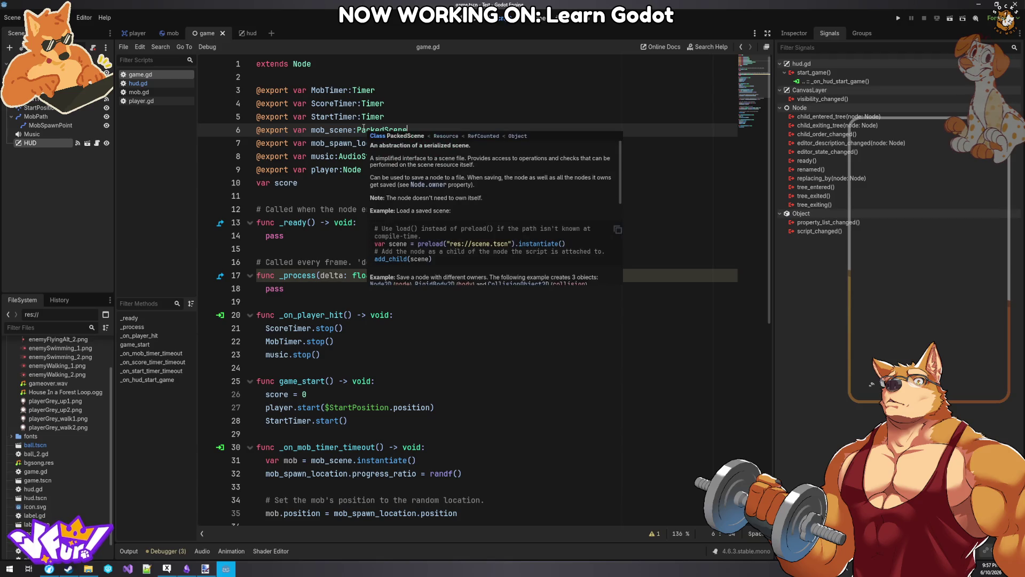
{"action": "scroll", "coordinate": [363, 129], "scroll_direction": "down", "scroll_amount": 8}
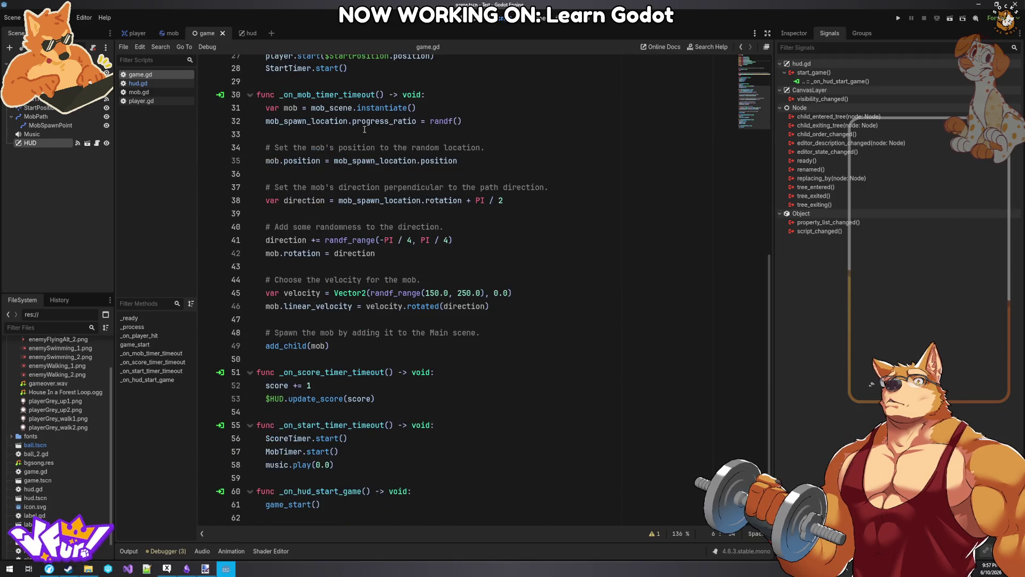
{"action": "left_click", "coordinate": [226, 569]}
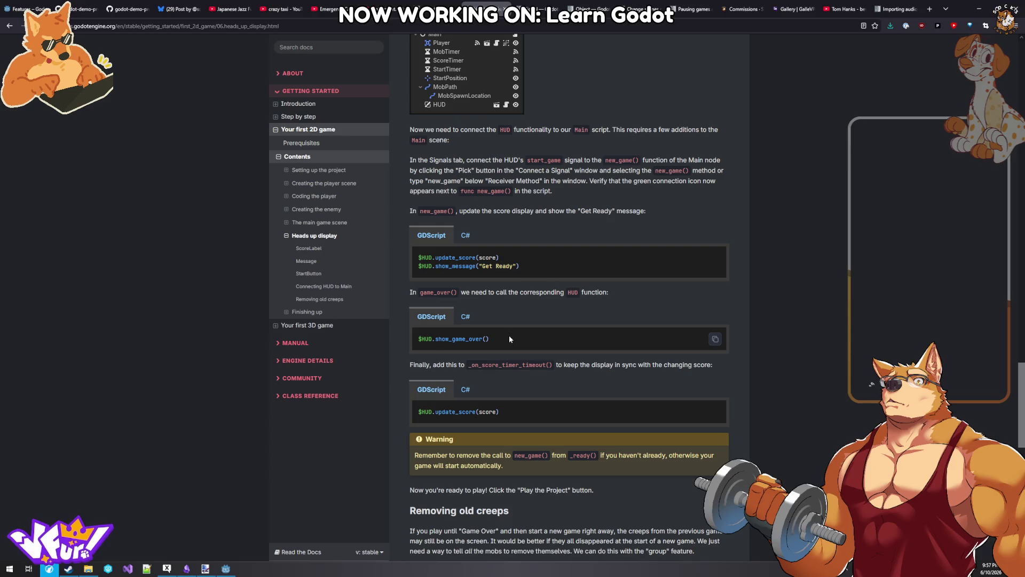
- Find _on_player_hit in game.gd and copy the $HUD.show_game_over() line from the tutorial
{"action": "left_click", "coordinate": [221, 572]}
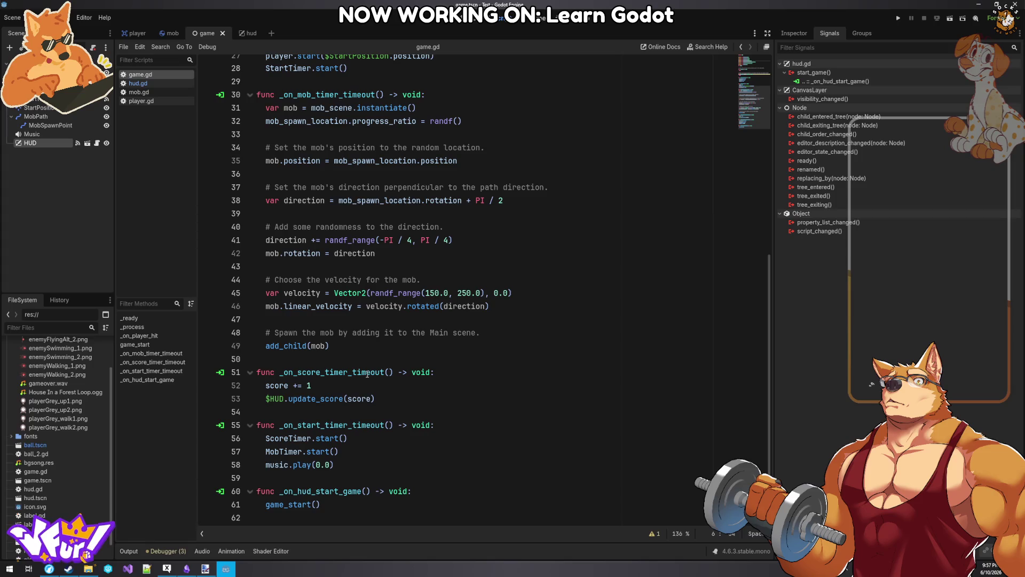
{"action": "scroll", "coordinate": [367, 374], "scroll_direction": "up", "scroll_amount": 5}
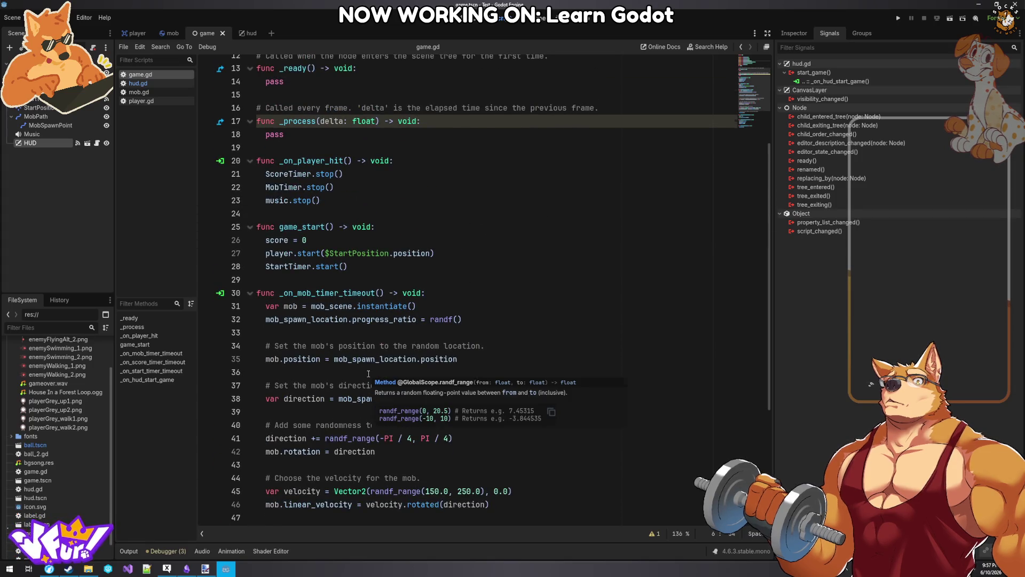
{"action": "scroll", "coordinate": [368, 373], "scroll_direction": "up", "scroll_amount": 1}
{"action": "left_click", "coordinate": [330, 200]}
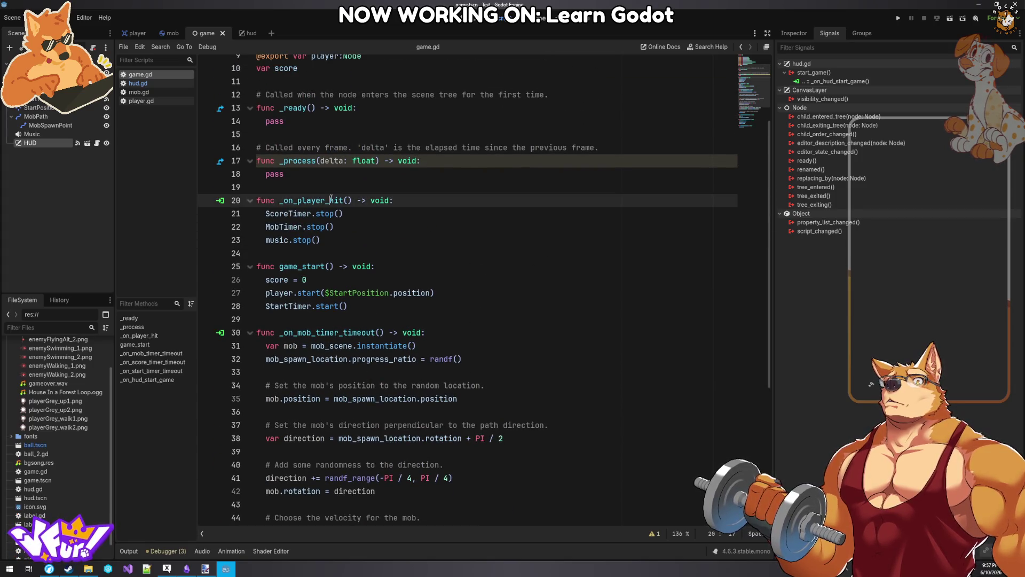
{"action": "left_click", "coordinate": [232, 571]}
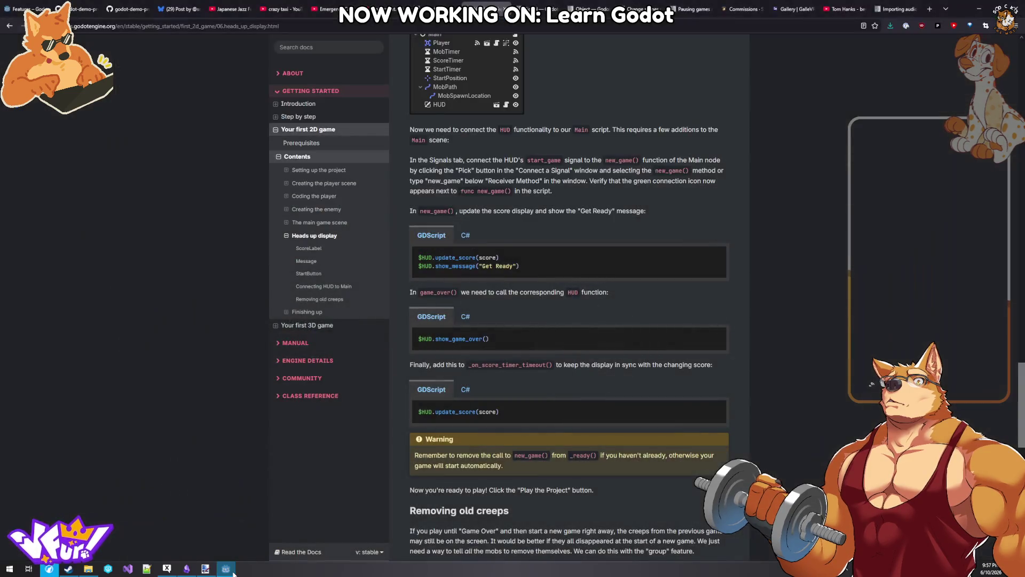
{"action": "left_click", "coordinate": [234, 572]}
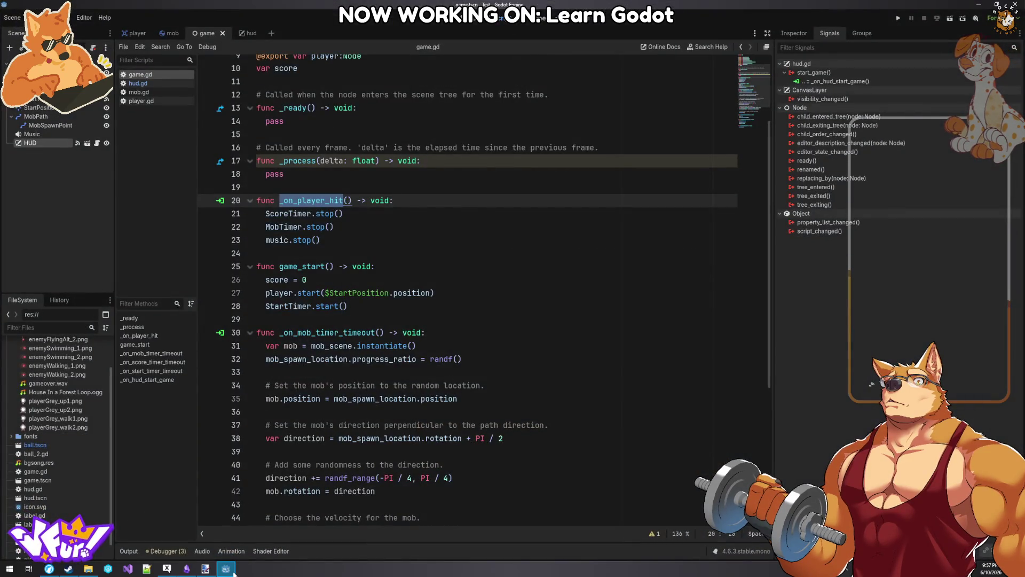
{"action": "left_click", "coordinate": [233, 571]}
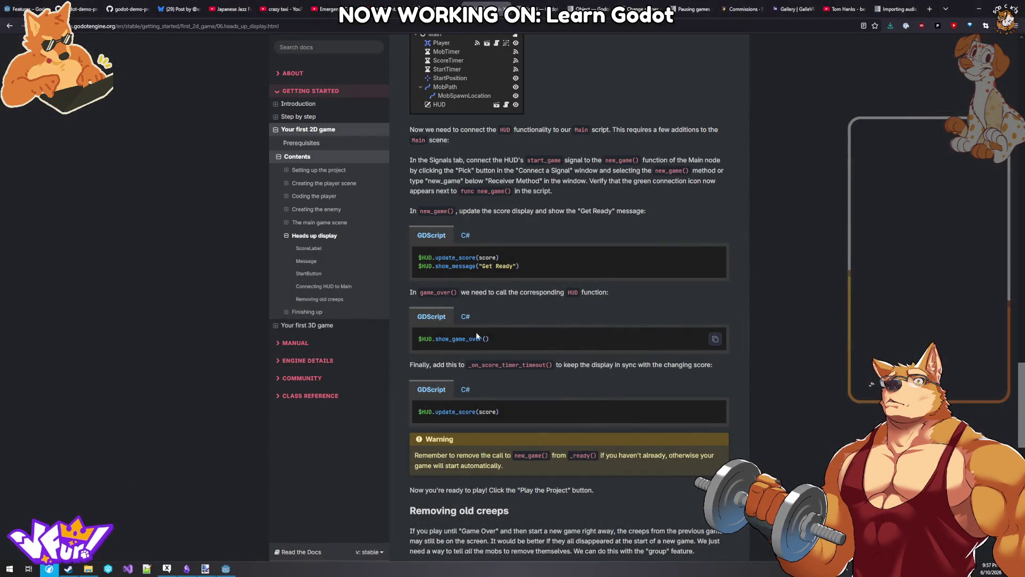
{"action": "left_click_drag", "start_coordinate": [505, 339], "coordinate": [416, 339]}
{"action": "key", "text": "ctrl+c"}
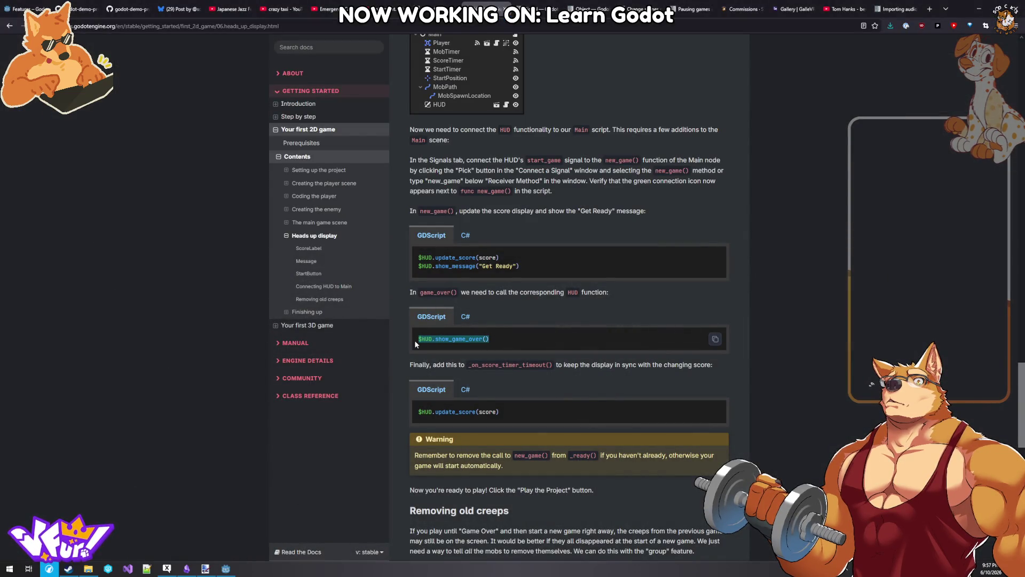
- Paste $HUD.show_game_over() into _on_player_hit after music.stop()
{"action": "left_click", "coordinate": [226, 568]}
{"action": "left_click", "coordinate": [355, 231]}
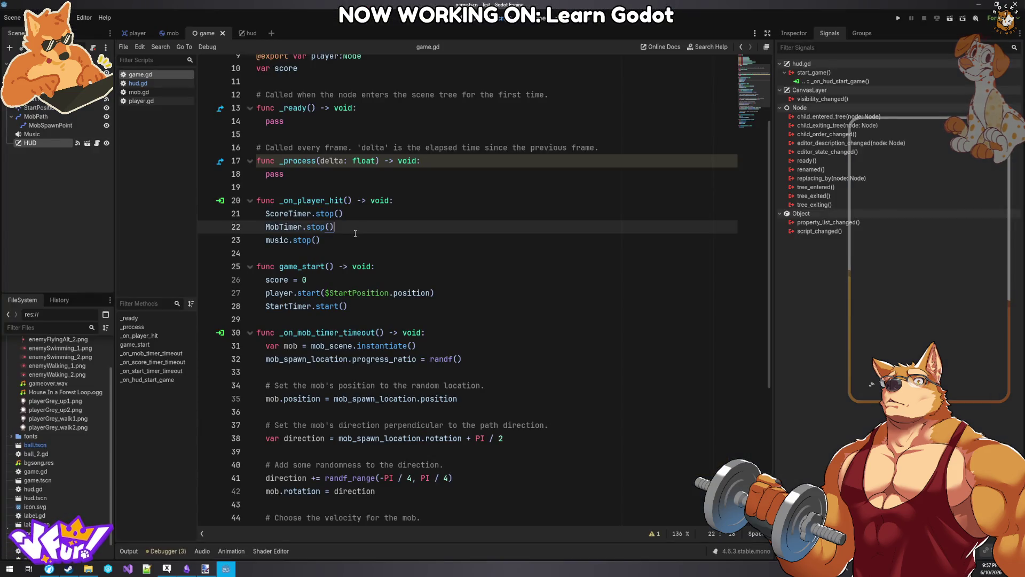
{"action": "key", "text": "Down"}
{"action": "key", "text": "Return"}
{"action": "key", "text": "ctrl+v"}
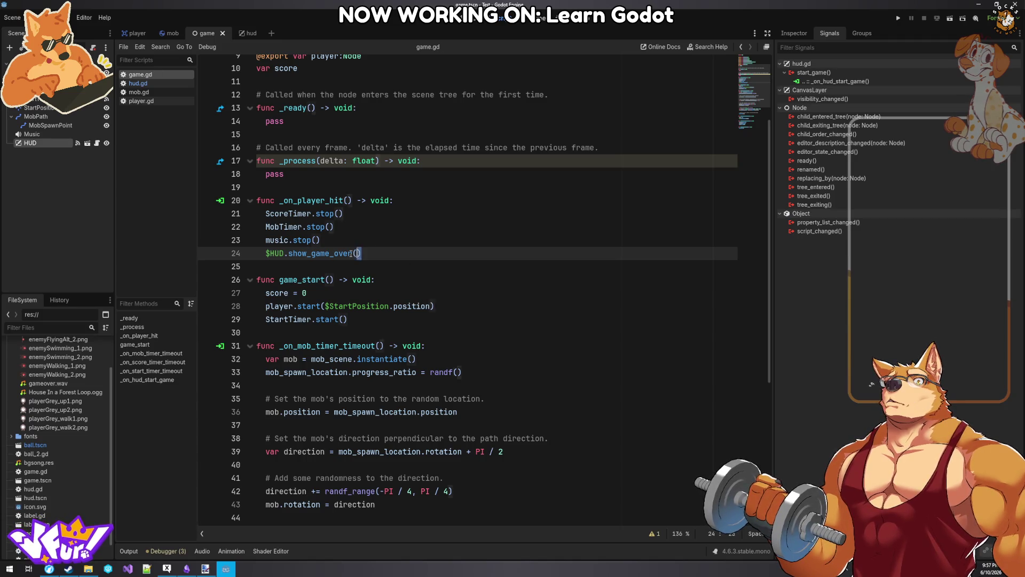
- Move the show_game_over line to the top of _on_player_hit and remove the leftover blank line
{"action": "left_click_drag", "start_coordinate": [362, 254], "coordinate": [266, 256]}
{"action": "key", "text": "ctrl+x"}
{"action": "left_click", "coordinate": [404, 207]}
{"action": "key", "text": "Return"}
{"action": "key", "text": "ctrl+v"}
{"action": "left_click", "coordinate": [298, 267]}
{"action": "key", "text": "BackSpace"}
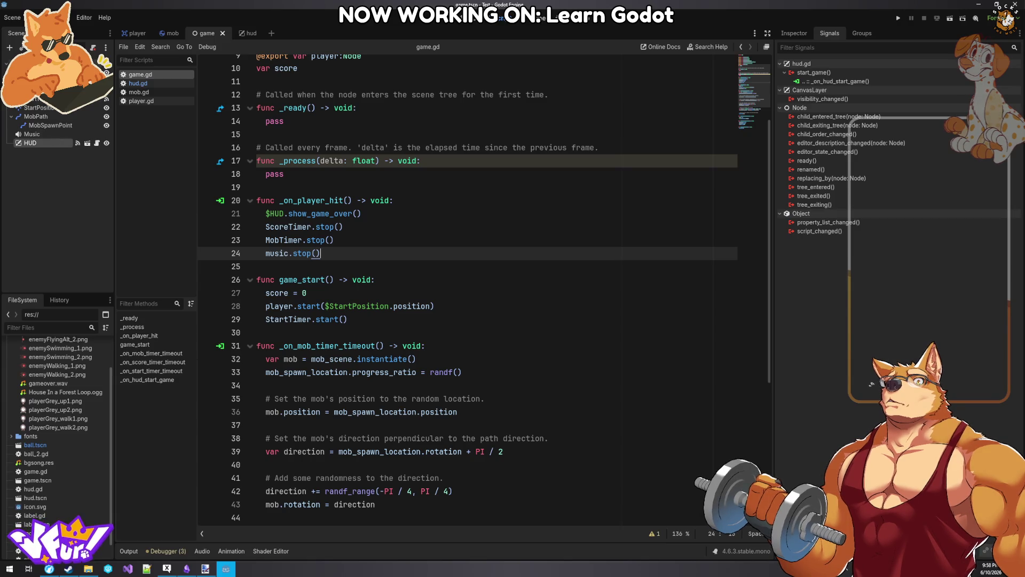
{"action": "scroll", "coordinate": [355, 123], "scroll_direction": "up", "scroll_amount": 3}
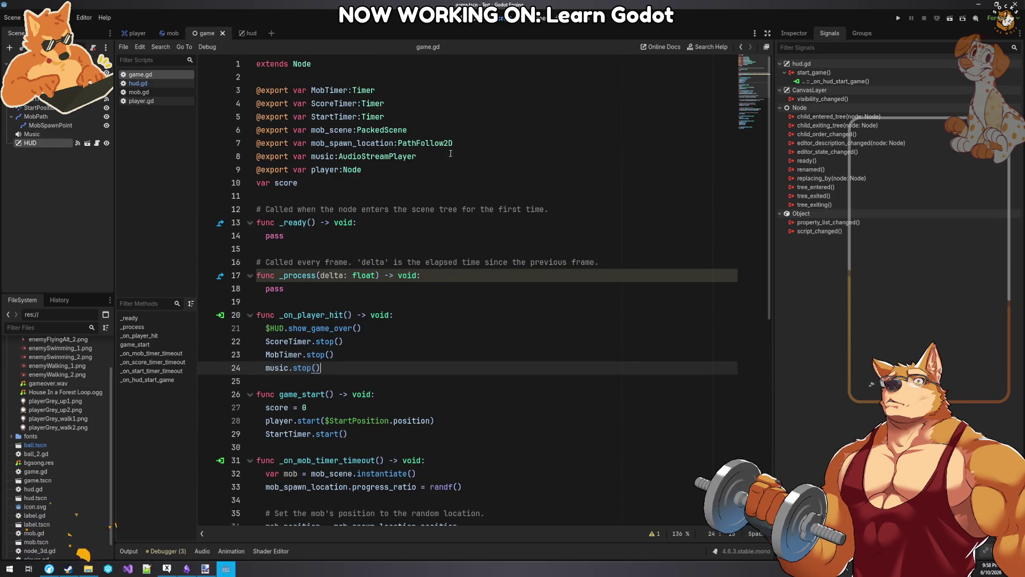
{"action": "left_click", "coordinate": [446, 128]}
{"action": "key", "text": "Return"}
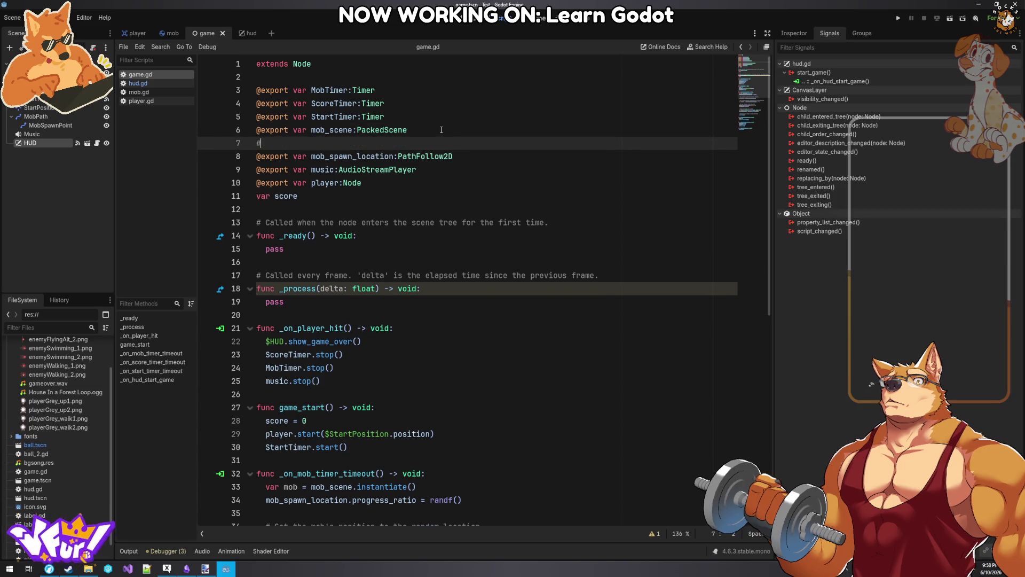
{"action": "type", "text": "@export v"}
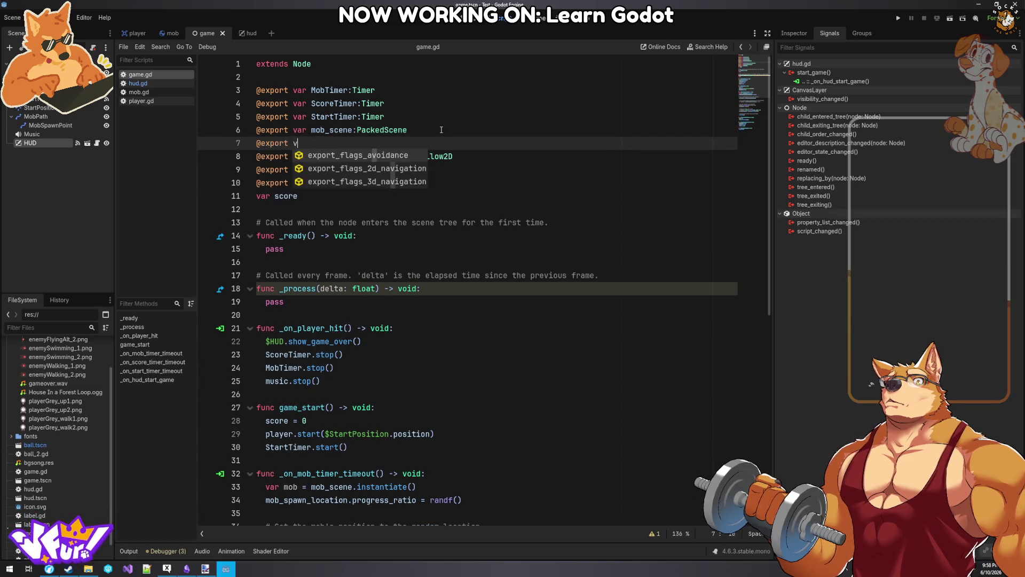
{"action": "type", "text": "ar hud"}
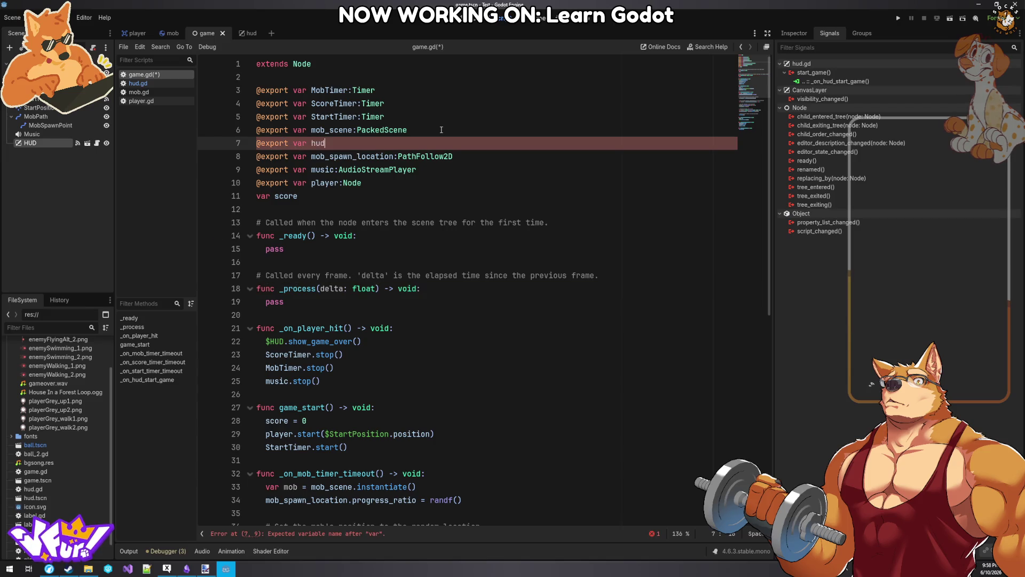
{"action": "type", "text": ":Packed"}
{"action": "type", "text": "Sce"}
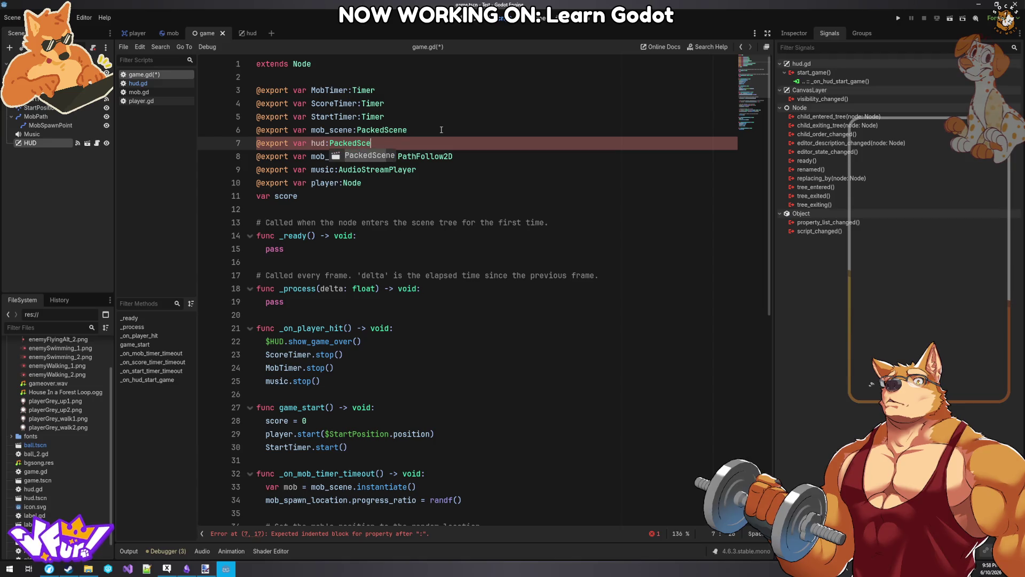
{"action": "key", "text": "Return"}
{"action": "left_click", "coordinate": [451, 222]}
{"action": "key", "text": "ctrl+s"}
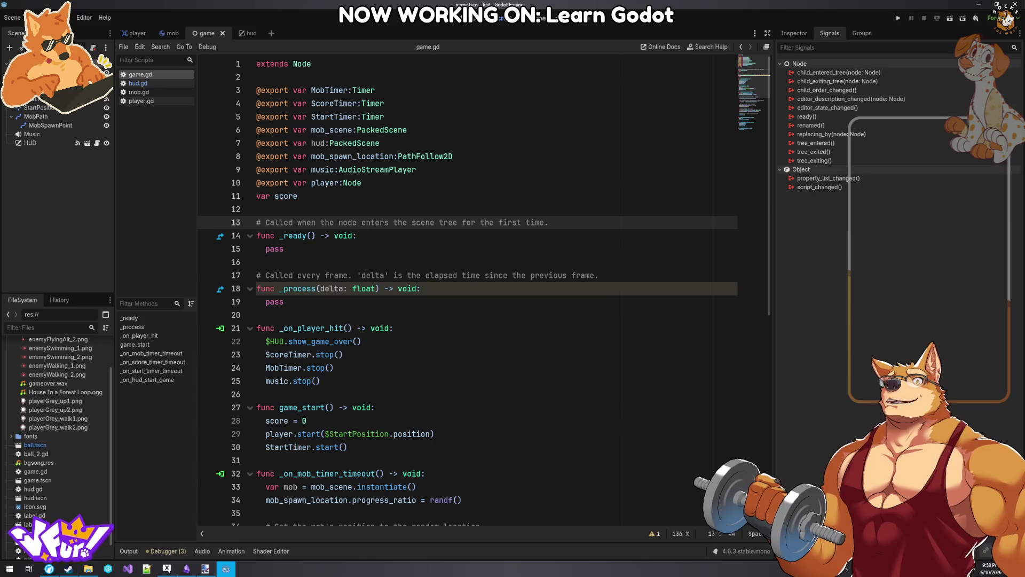
- Try assigning the HUD node to the Game node's Hud property
{"action": "left_click", "coordinate": [795, 34]}
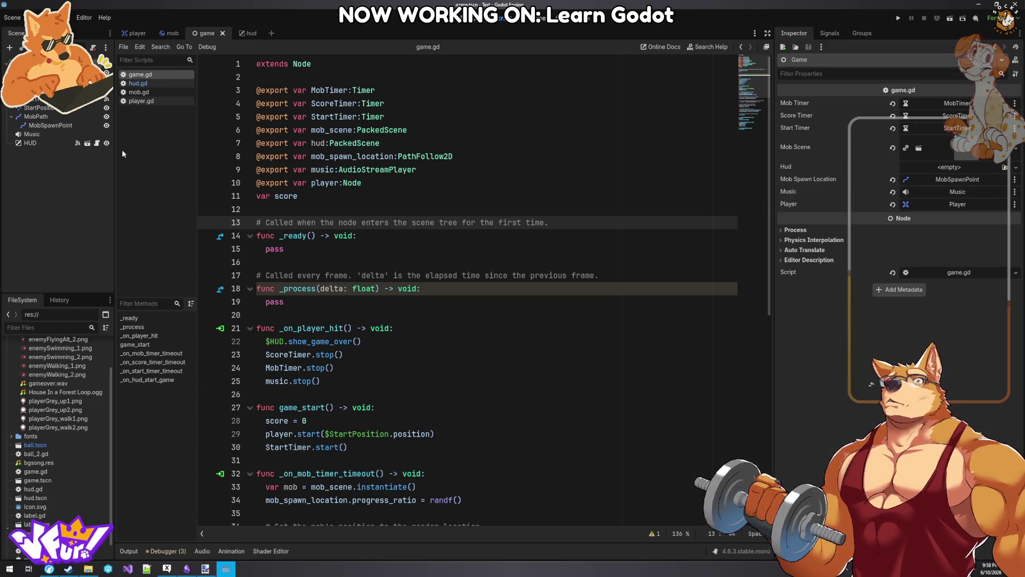
{"action": "mouse_move", "coordinate": [30, 145]}
{"action": "left_mouse_down"}
{"action": "mouse_move", "coordinate": [205, 175]}
{"action": "mouse_move", "coordinate": [966, 170]}
{"action": "left_mouse_up"}
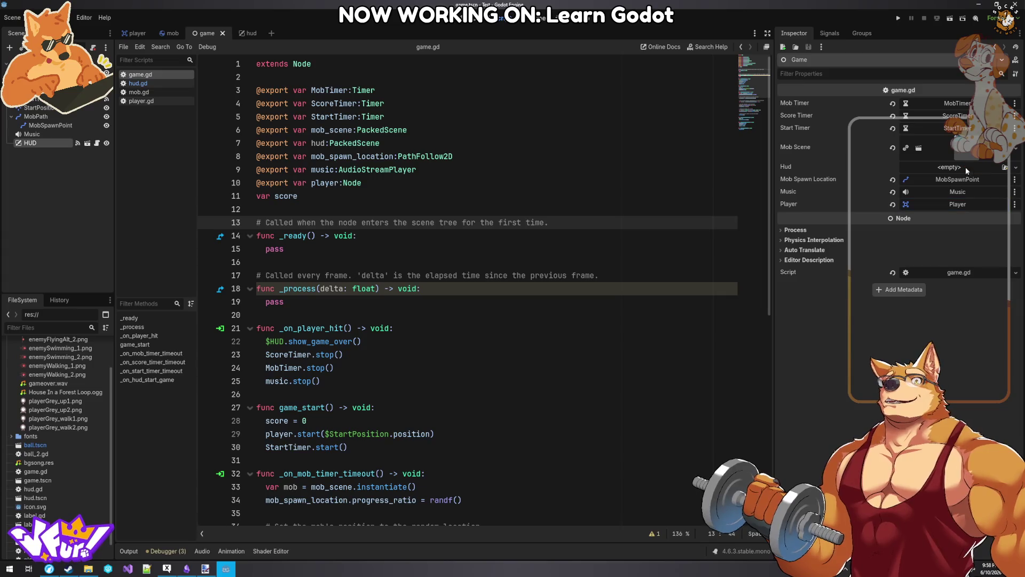
{"action": "left_click", "coordinate": [1013, 169]}
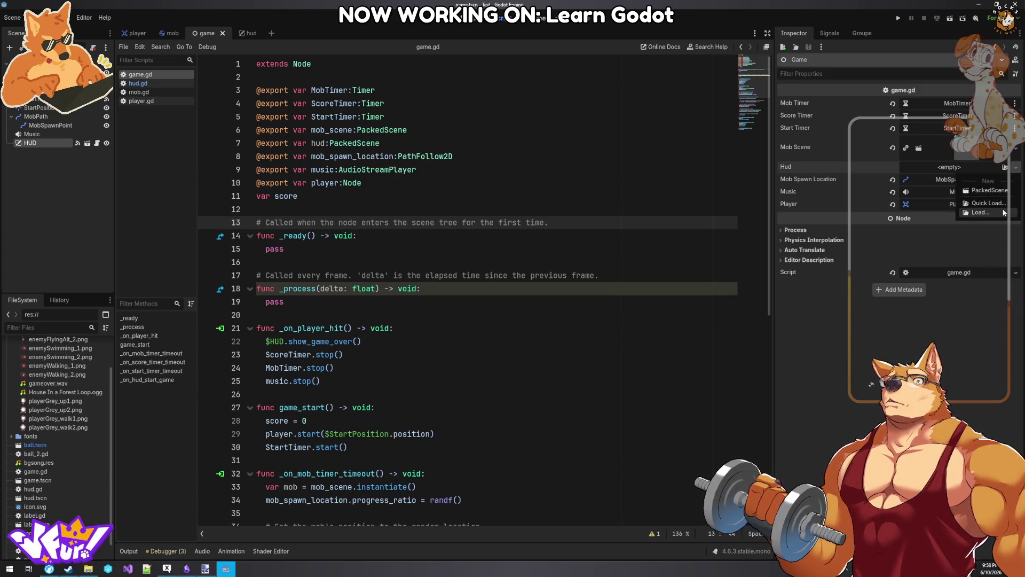
{"action": "key", "text": "Escape"}
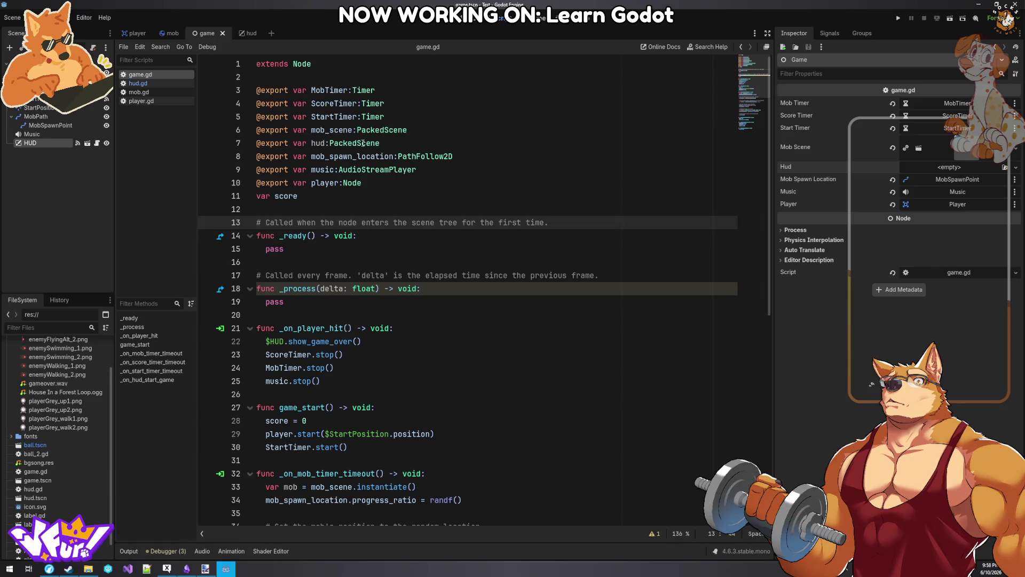
- Retype hud as SceneTree, save, and retry putting HUD into the Hud property
{"action": "double_click", "coordinate": [491, 144]}
{"action": "type", "text": "Scene"}
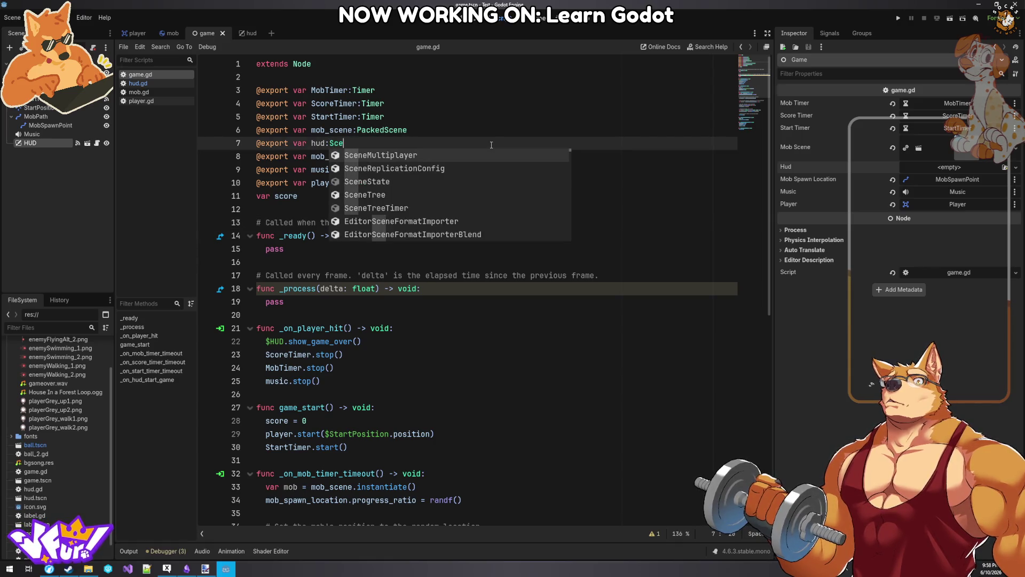
{"action": "left_click", "coordinate": [360, 194]}
{"action": "key", "text": "ctrl+s"}
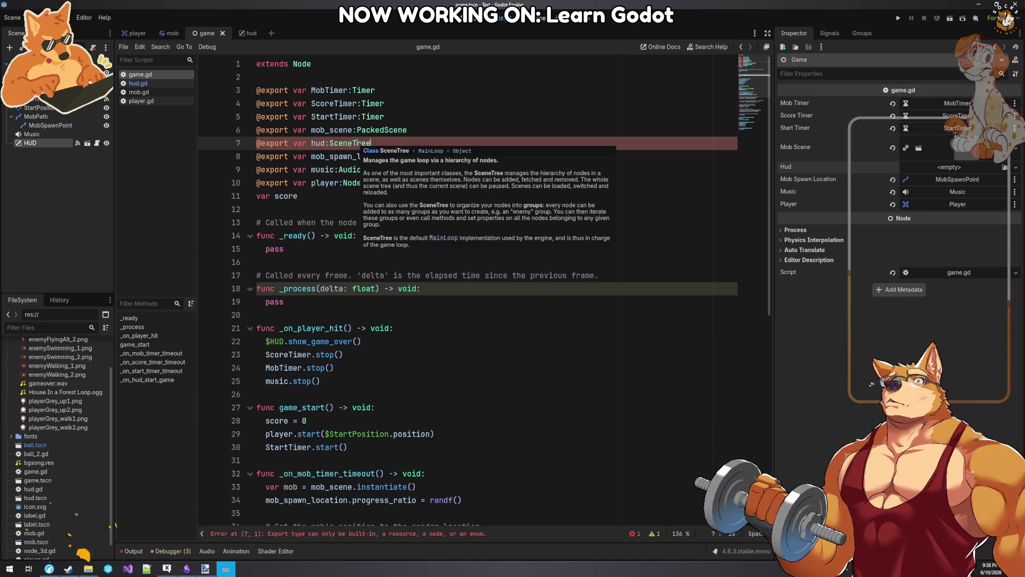
{"action": "left_click", "coordinate": [31, 136]}
{"action": "mouse_move", "coordinate": [31, 143]}
{"action": "left_mouse_down"}
{"action": "mouse_move", "coordinate": [50, 154]}
{"action": "mouse_move", "coordinate": [321, 183]}
{"action": "mouse_move", "coordinate": [321, 156]}
{"action": "mouse_move", "coordinate": [31, 143]}
{"action": "mouse_move", "coordinate": [969, 169]}
{"action": "left_mouse_up"}
{"action": "left_click", "coordinate": [32, 63]}
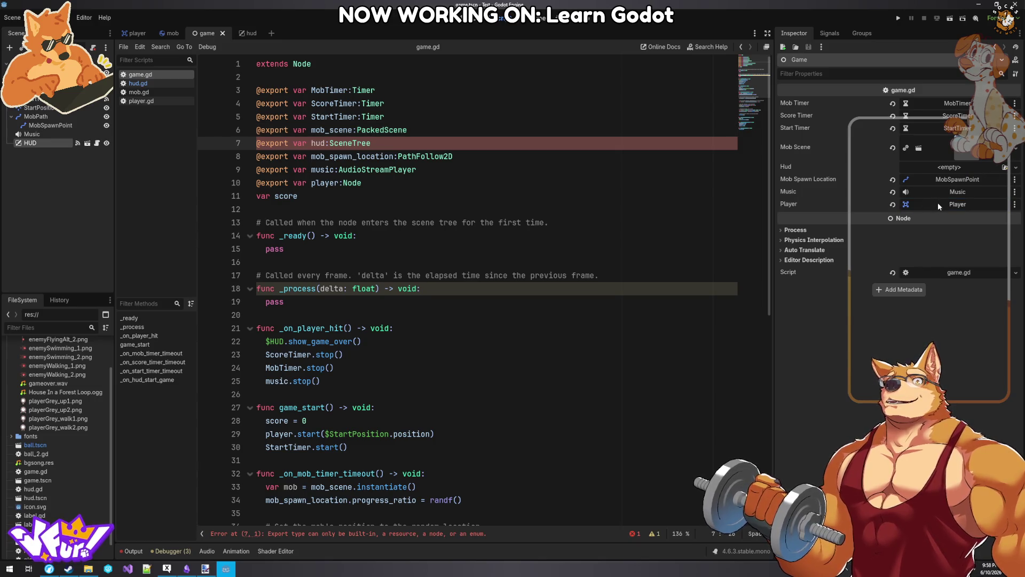
- Change the hud variable's type on line 7 to Node and save game.gd
{"action": "double_click", "coordinate": [368, 144]}
{"action": "type", "text": "Node"}
{"action": "left_click", "coordinate": [661, 182]}
{"action": "key", "text": "ctrl+s"}
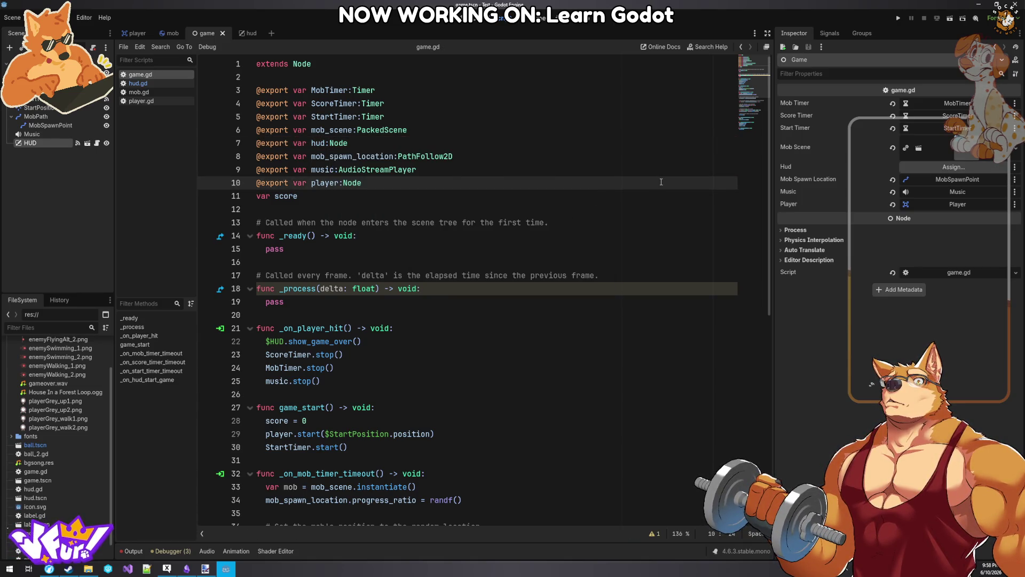
- Assign the HUD node to the Game's Hud property and replace $HUD with hud on line 55
{"action": "mouse_move", "coordinate": [32, 143]}
{"action": "left_mouse_down"}
{"action": "mouse_move", "coordinate": [707, 149]}
{"action": "mouse_move", "coordinate": [966, 166]}
{"action": "left_mouse_up"}
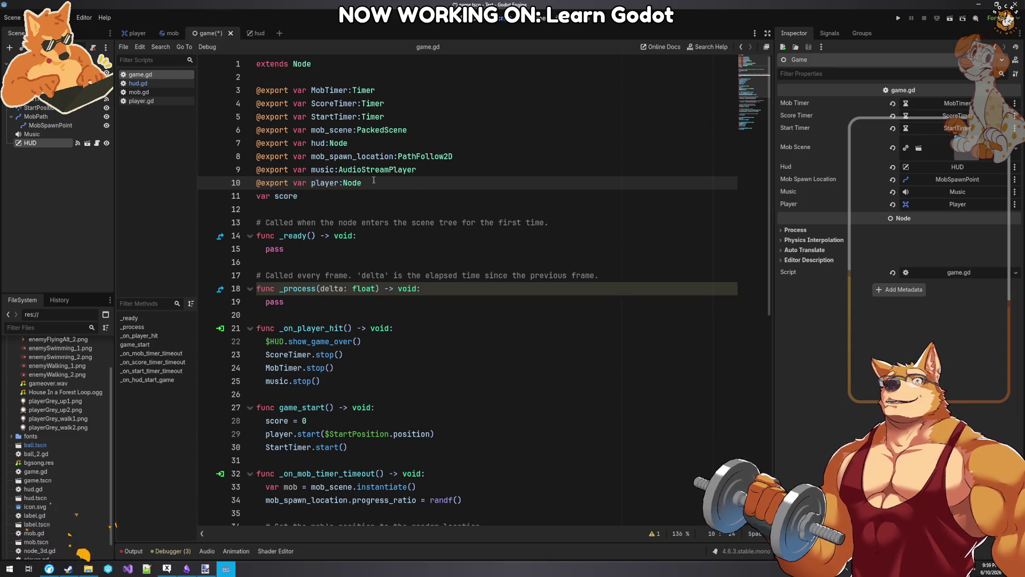
{"action": "scroll", "coordinate": [376, 348], "scroll_direction": "down", "scroll_amount": 9}
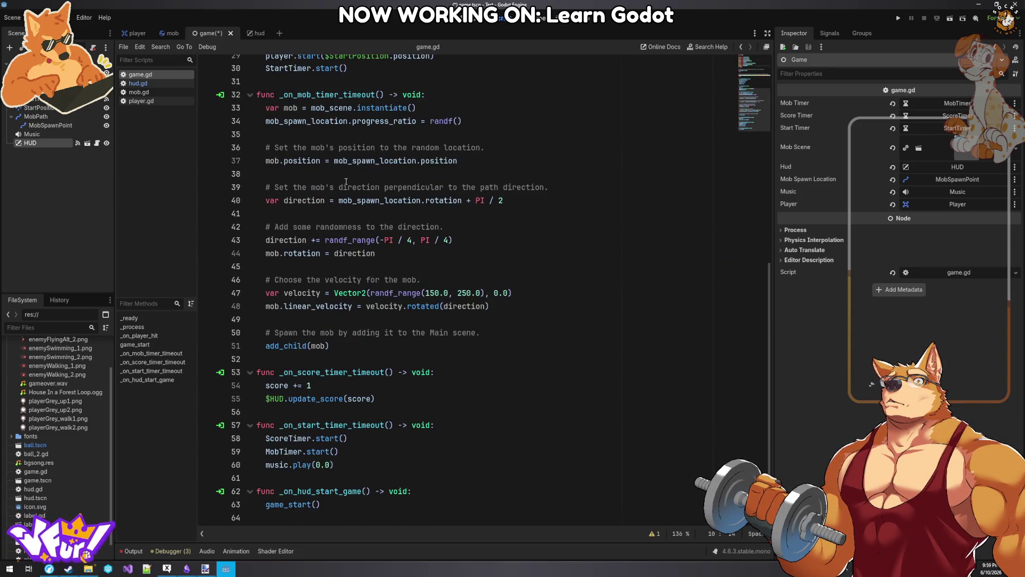
{"action": "left_click", "coordinate": [285, 400]}
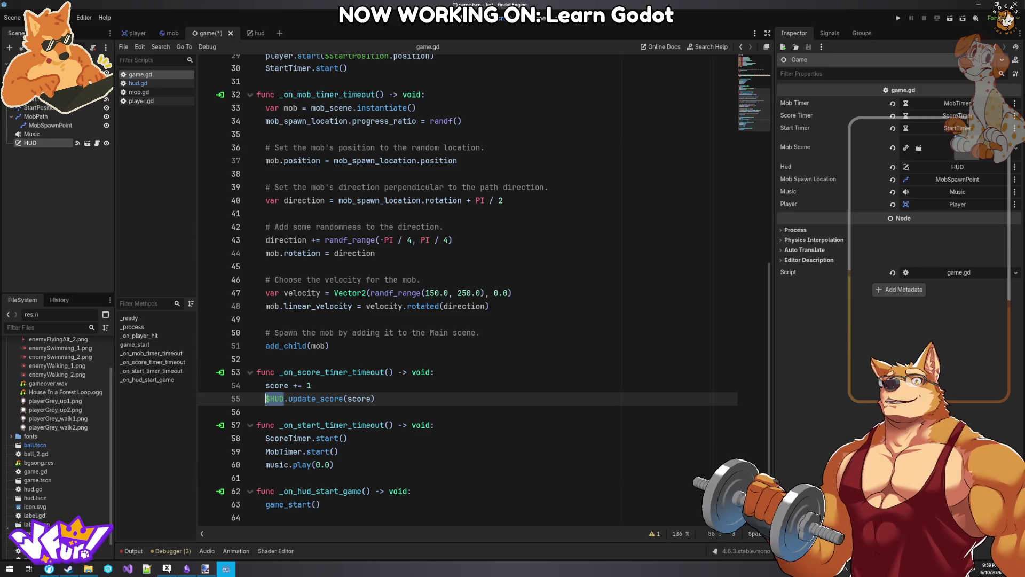
{"action": "scroll", "coordinate": [423, 258], "scroll_direction": "up", "scroll_amount": 9}
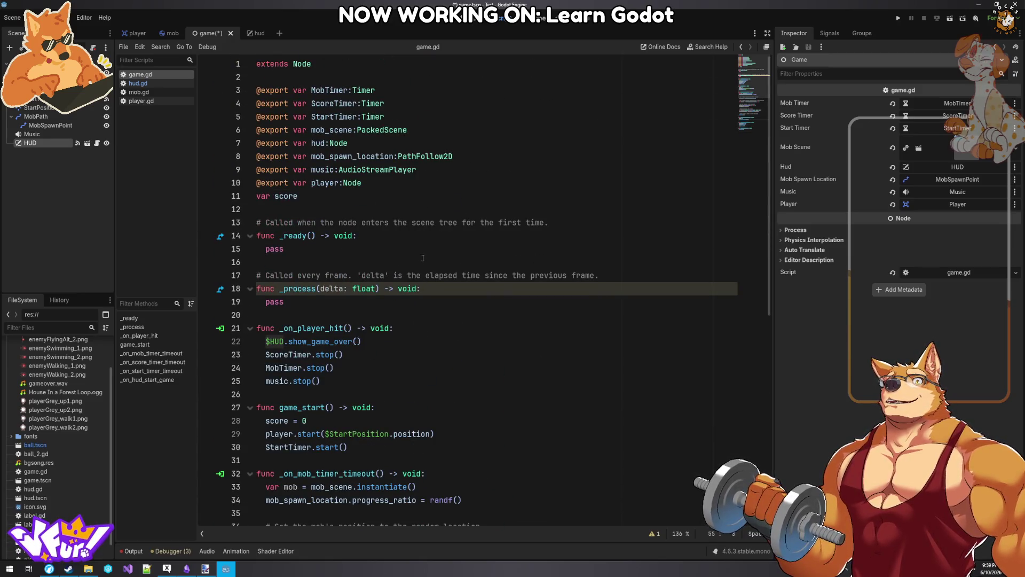
{"action": "type", "text": "hud"}
{"action": "left_click", "coordinate": [320, 258]}
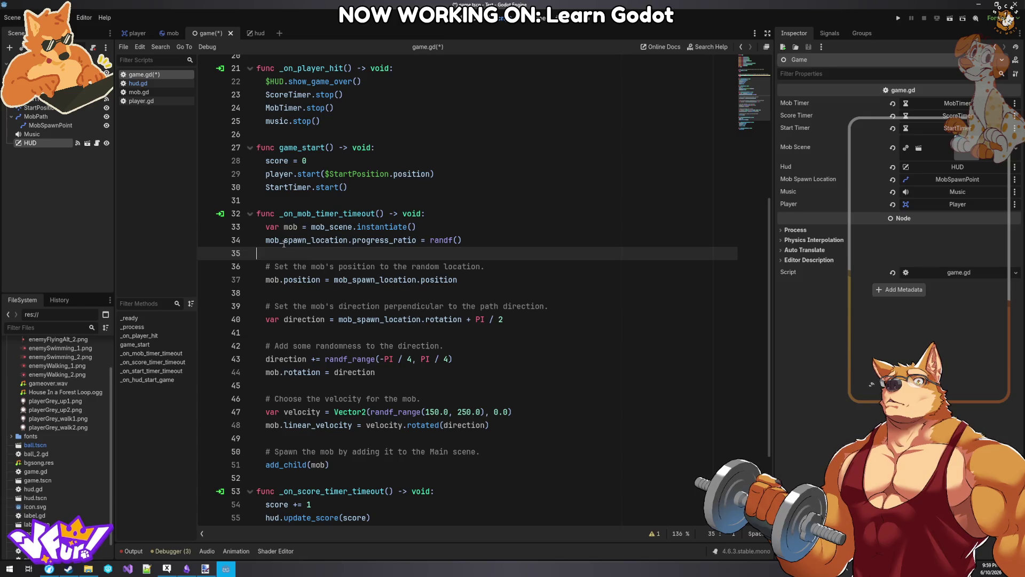
- Replace $HUD with hud on line 22, save game.gd, and return to the docs
{"action": "double_click", "coordinate": [275, 82]}
{"action": "key", "text": "shift+Home"}
{"action": "type", "text": "hud"}
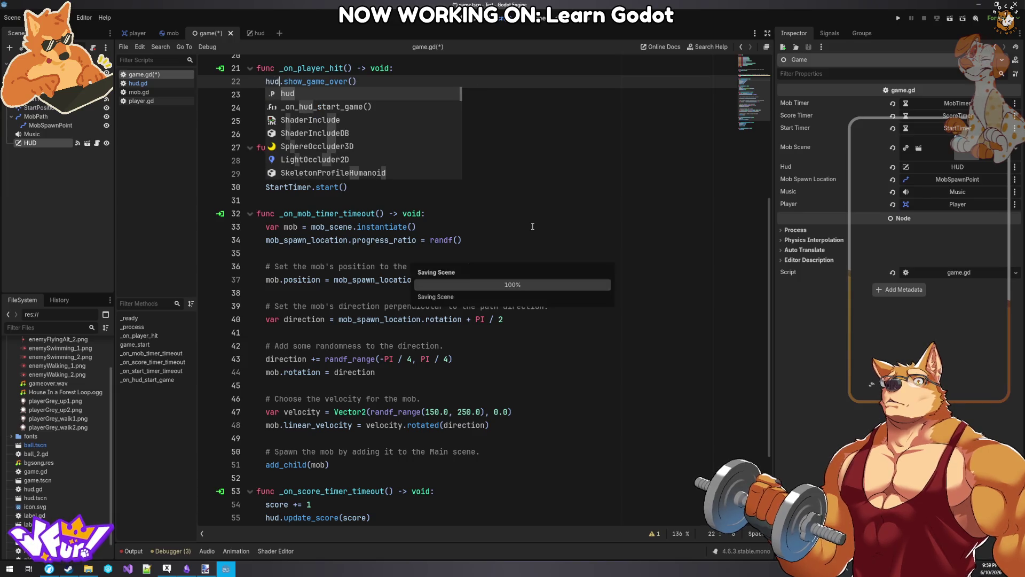
{"action": "left_click", "coordinate": [533, 226]}
{"action": "key", "text": "ctrl+s"}
{"action": "key", "text": "alt+Tab"}
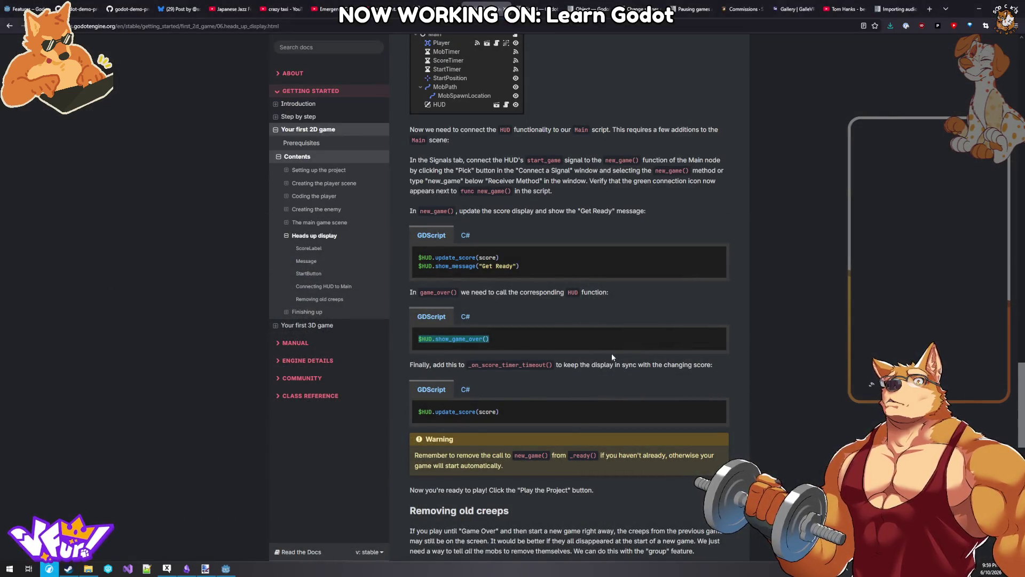
{"action": "scroll", "coordinate": [612, 355], "scroll_direction": "down", "scroll_amount": 2}
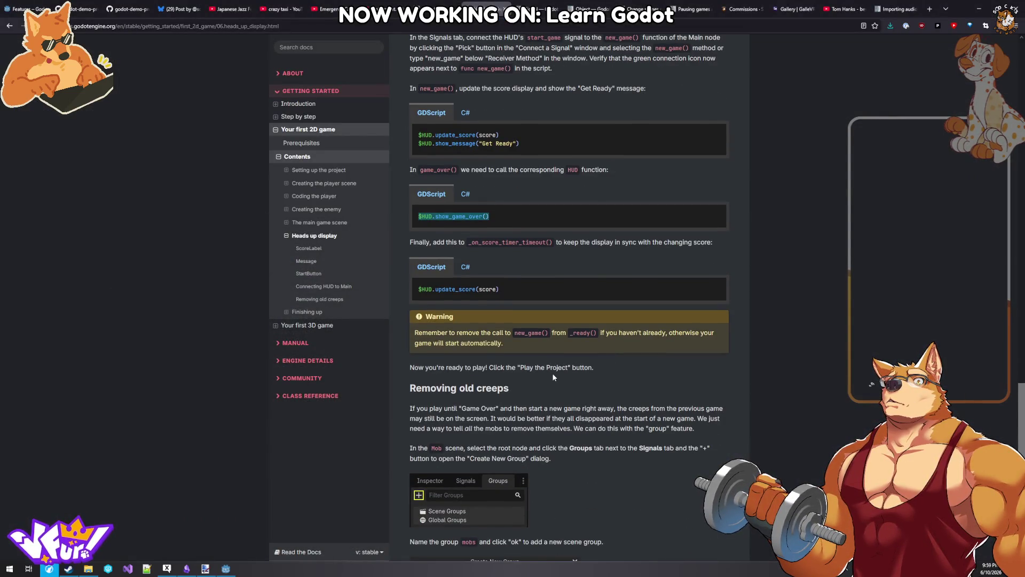
- Scroll the Heads up display page to the Removing old creeps call_group snippet
{"action": "scroll", "coordinate": [553, 377], "scroll_direction": "down", "scroll_amount": 3}
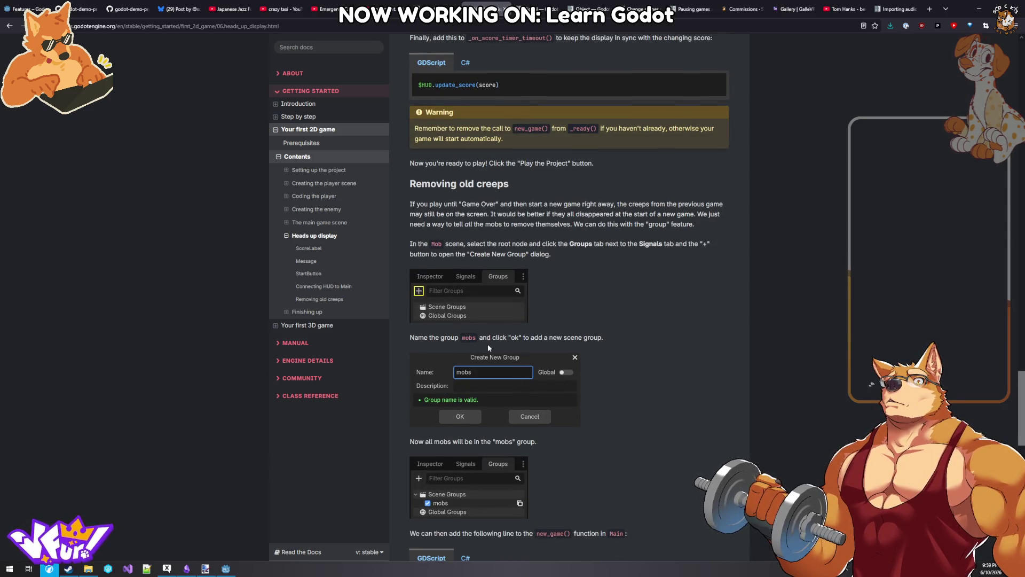
{"action": "scroll", "coordinate": [482, 448], "scroll_direction": "down", "scroll_amount": 1}
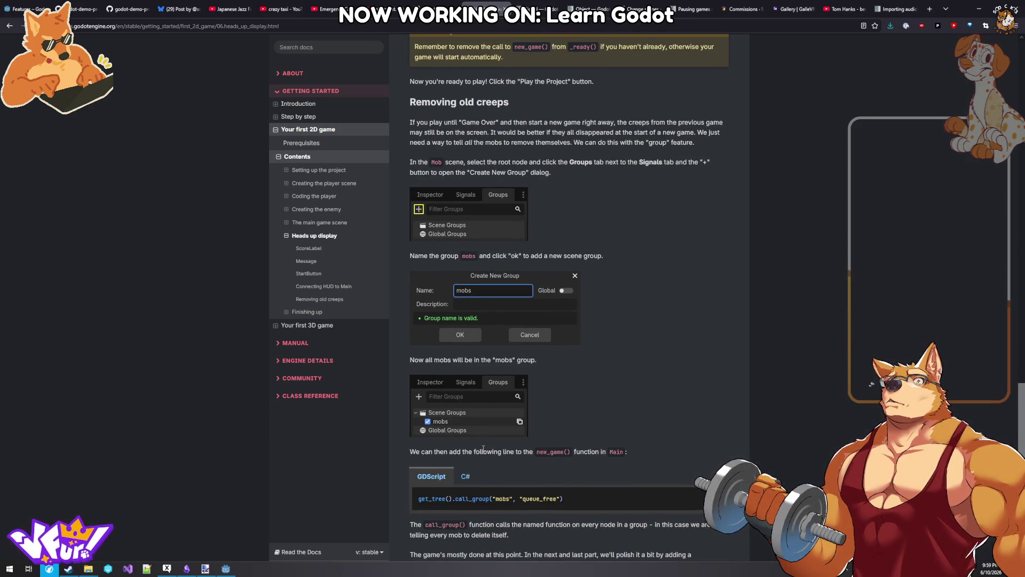
{"action": "scroll", "coordinate": [483, 449], "scroll_direction": "down", "scroll_amount": 2}
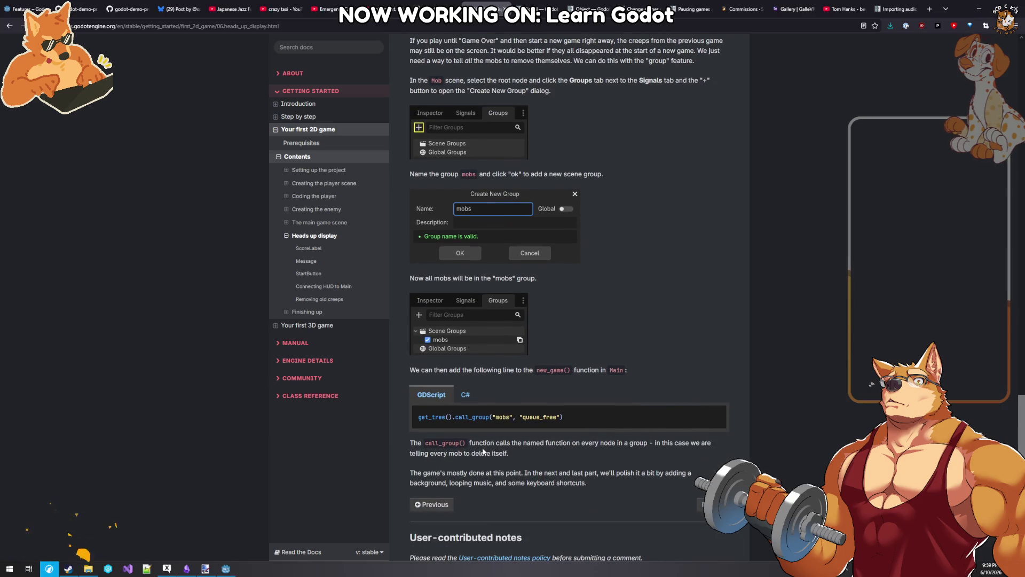
{"action": "scroll", "coordinate": [483, 452], "scroll_direction": "up", "scroll_amount": 1}
{"action": "scroll", "coordinate": [483, 452], "scroll_direction": "up", "scroll_amount": 1}
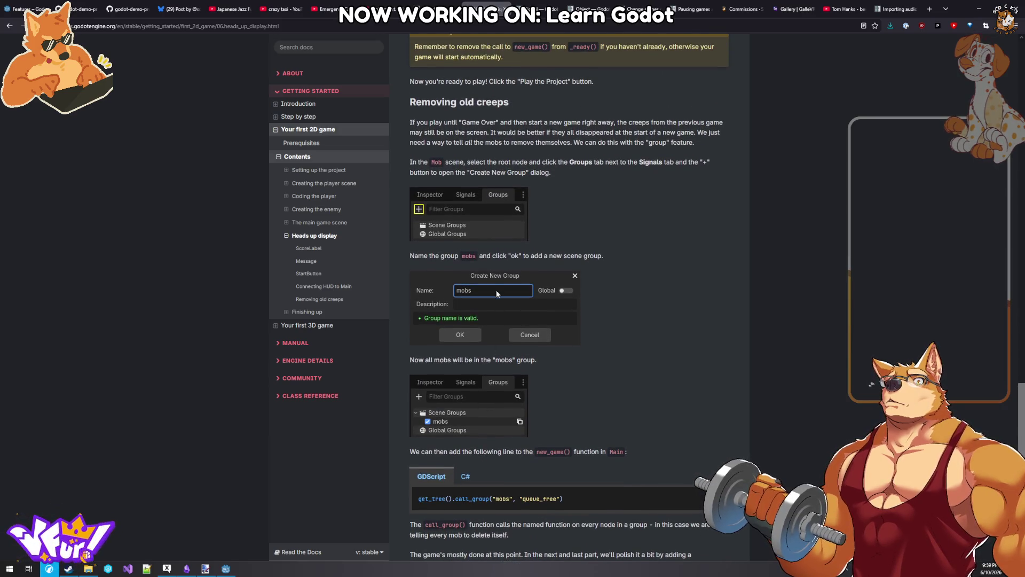
- Add the Mob root node to a new 'mobs' group, save mob.tscn, and return to the game scene
{"action": "left_click", "coordinate": [226, 568]}
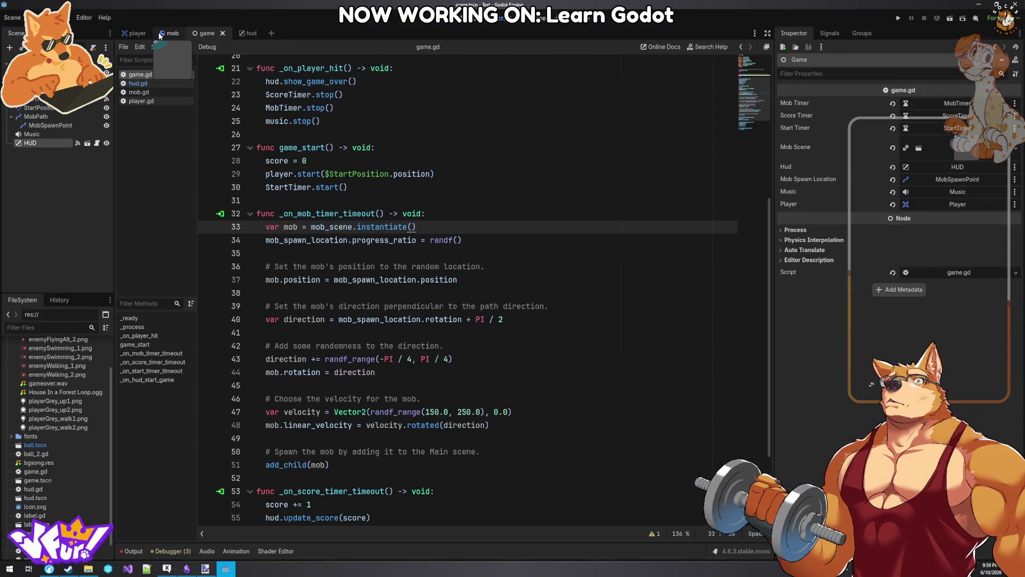
{"action": "left_click", "coordinate": [159, 33]}
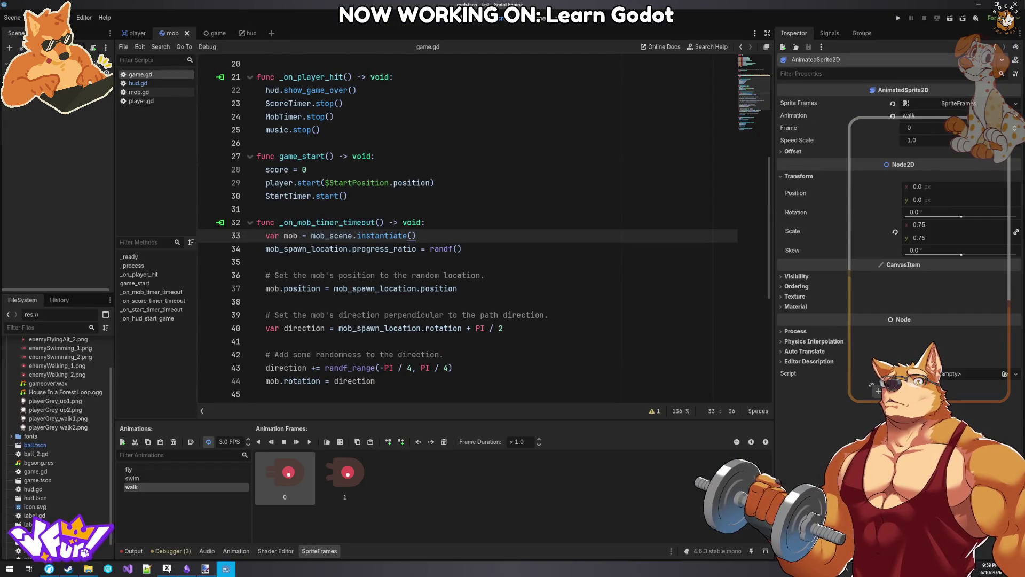
{"action": "left_click", "coordinate": [450, 24]}
{"action": "left_click", "coordinate": [321, 174]}
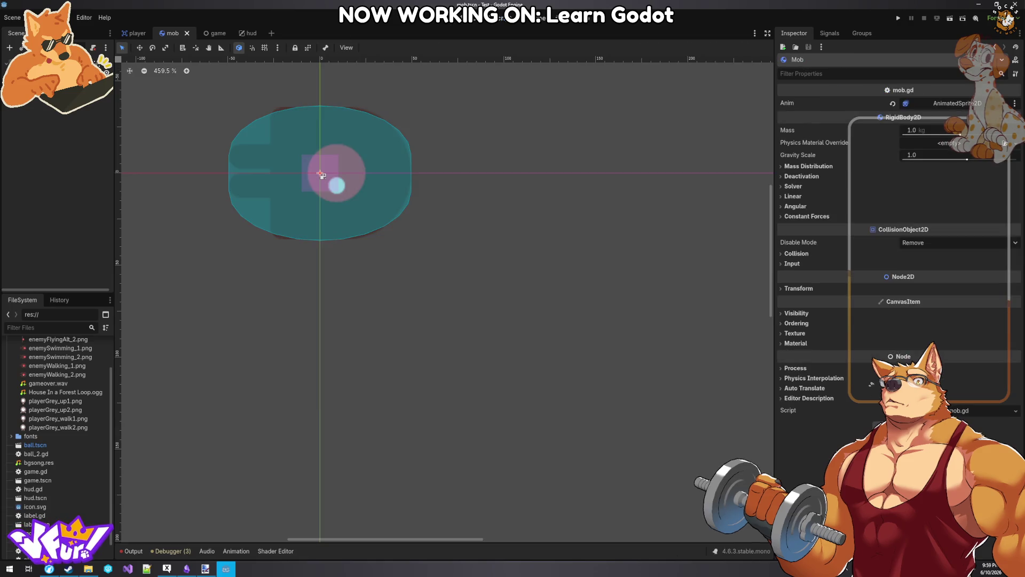
{"action": "left_click", "coordinate": [862, 34]}
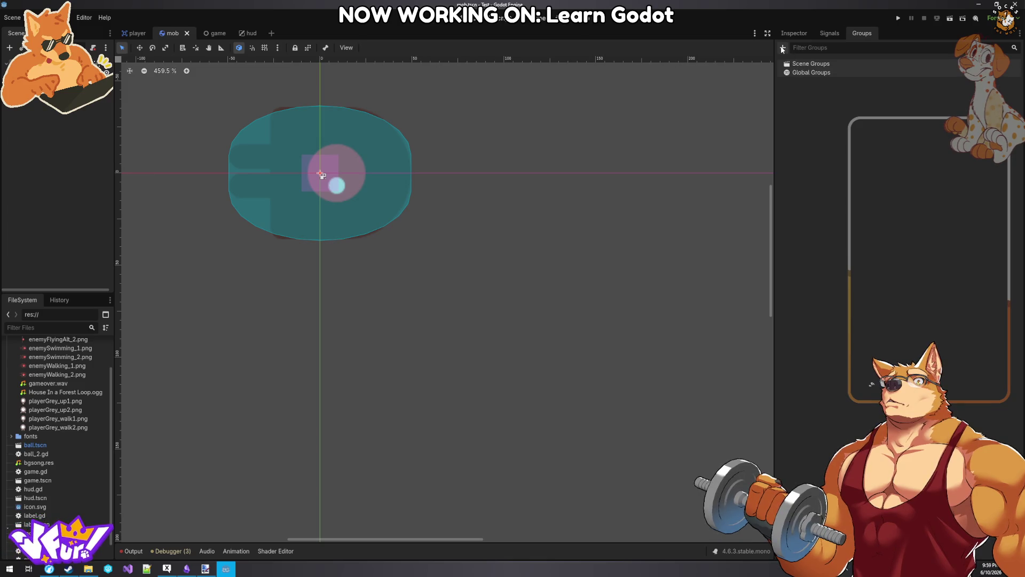
{"action": "left_click", "coordinate": [783, 48]}
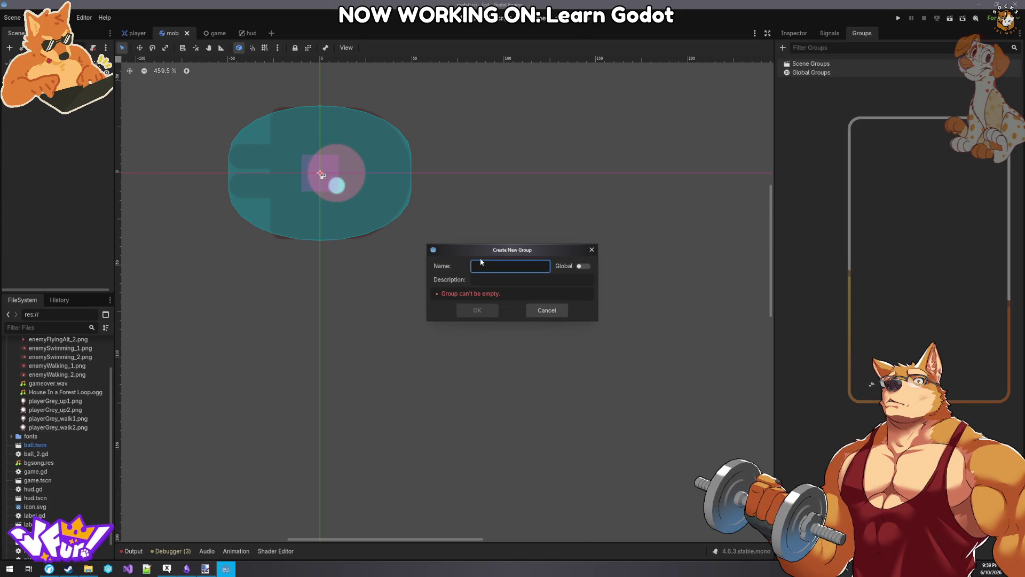
{"action": "type", "text": "mobs"}
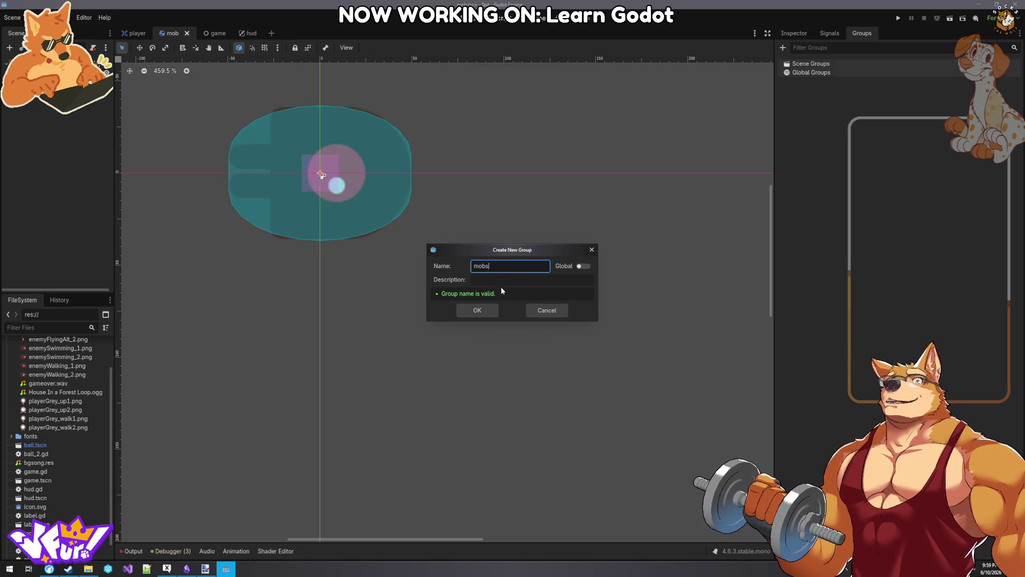
{"action": "left_click", "coordinate": [484, 310]}
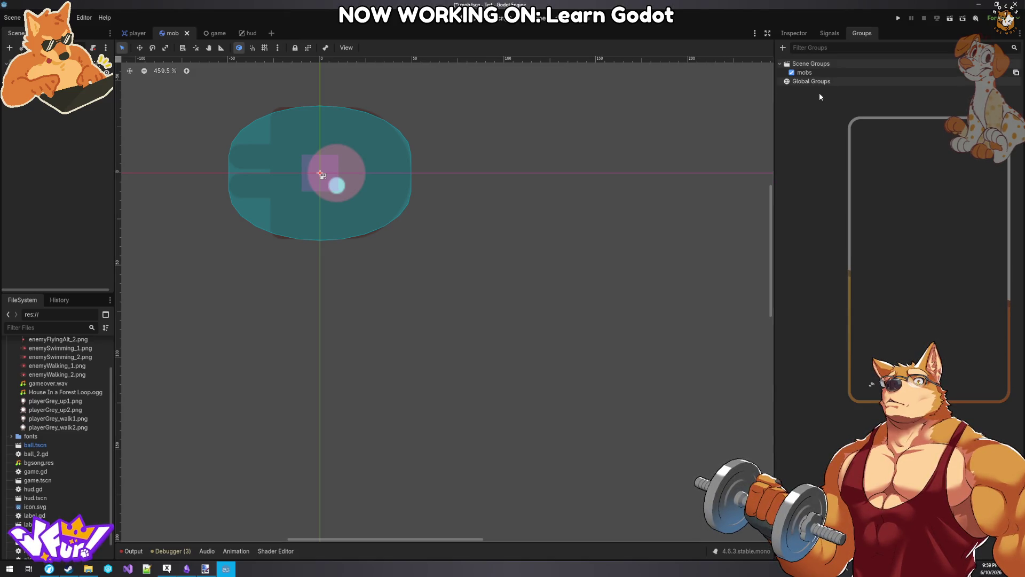
{"action": "key", "text": "ctrl+s"}
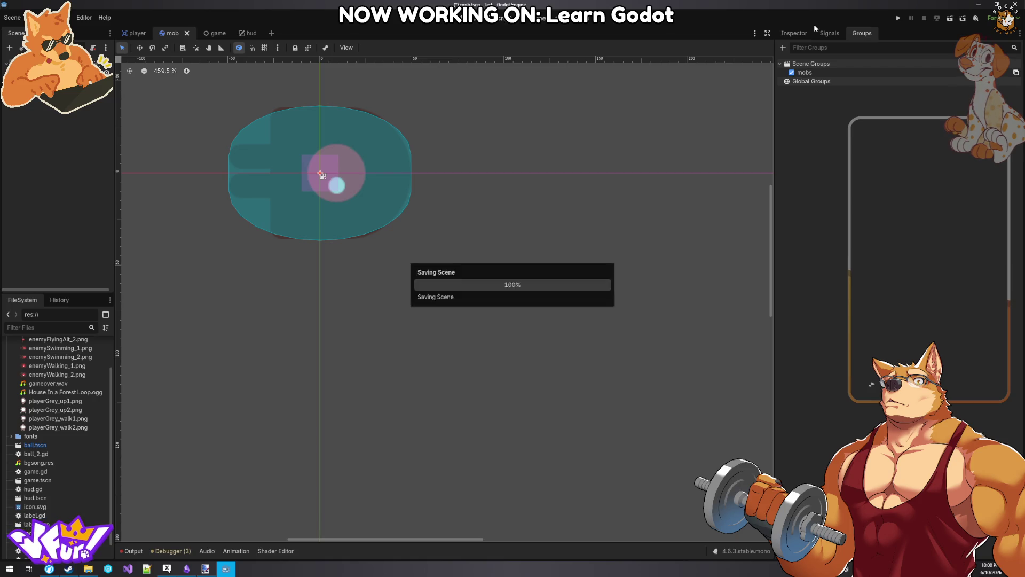
{"action": "left_click", "coordinate": [213, 32]}
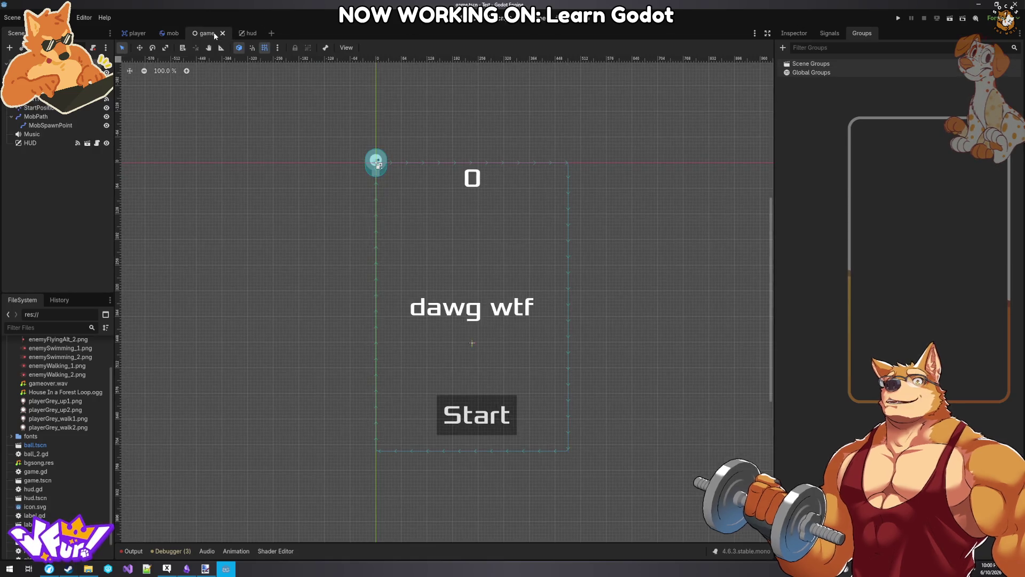
- Open game.gd and copy the get_tree().call_group("mobs", "queue_free") line from the docs
{"action": "left_click", "coordinate": [798, 32]}
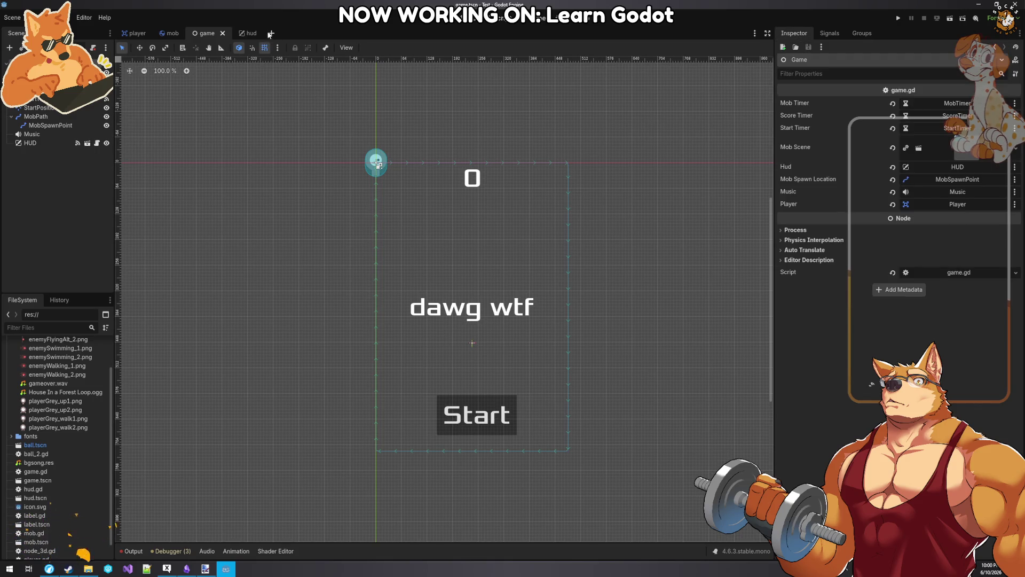
{"action": "left_click", "coordinate": [481, 19]}
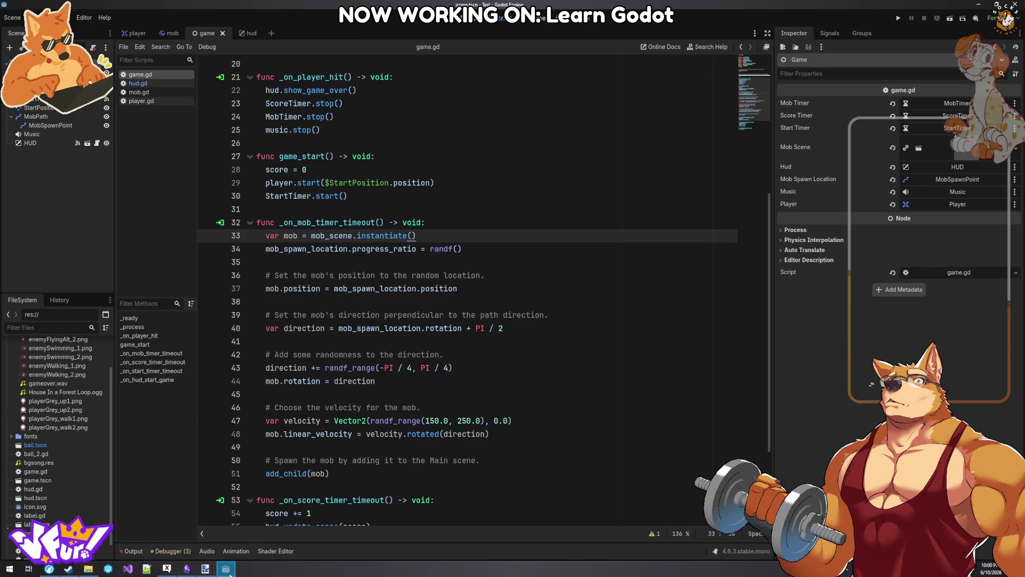
{"action": "left_click", "coordinate": [226, 569]}
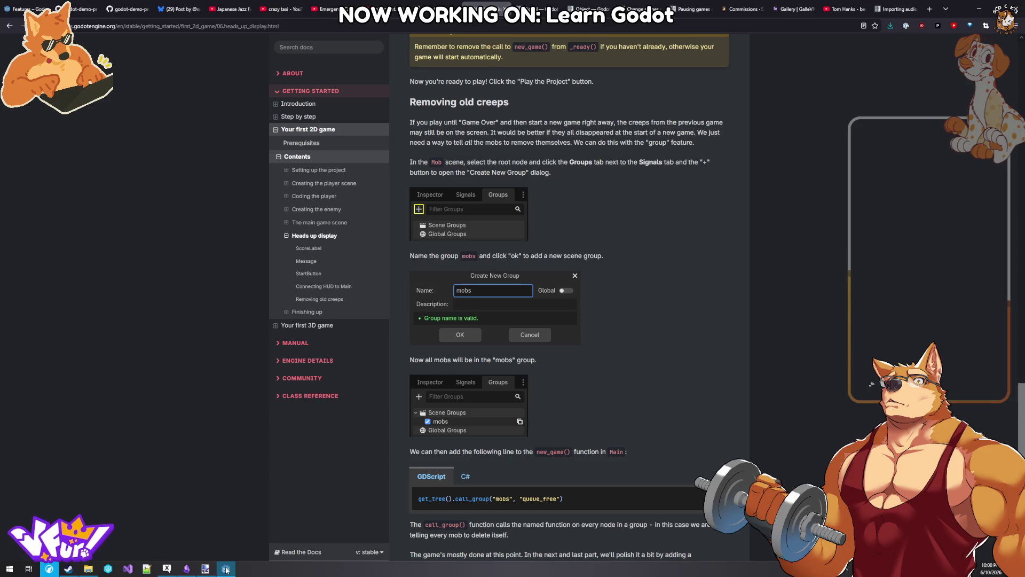
{"action": "left_click_drag", "start_coordinate": [566, 504], "coordinate": [420, 501]}
{"action": "key", "text": "ctrl+c"}
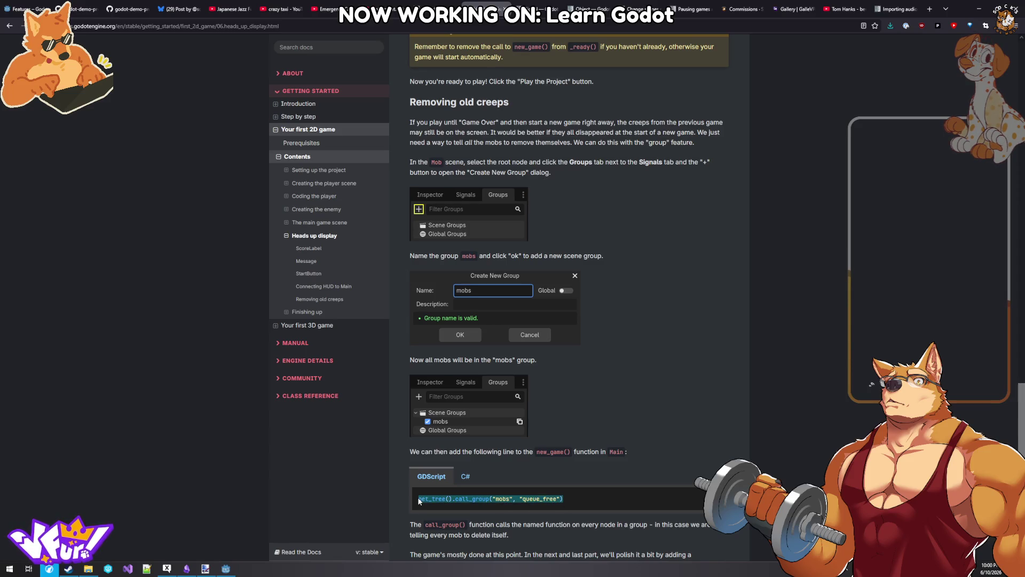
- Back in game.gd, scroll to the game_start() function
{"action": "left_click", "coordinate": [231, 572]}
{"action": "scroll", "coordinate": [398, 170], "scroll_direction": "up", "scroll_amount": 6}
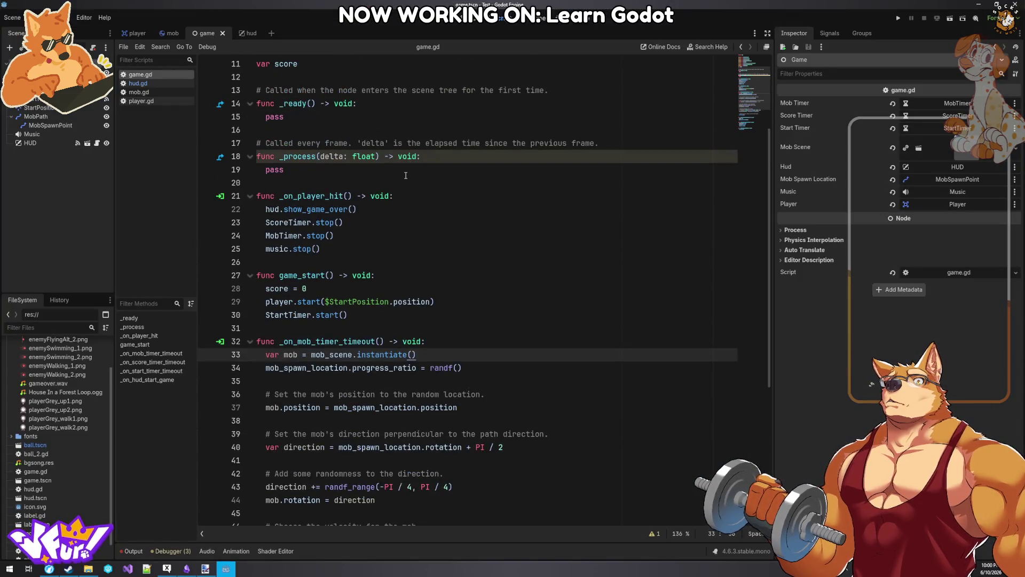
{"action": "scroll", "coordinate": [398, 170], "scroll_direction": "down", "scroll_amount": 9}
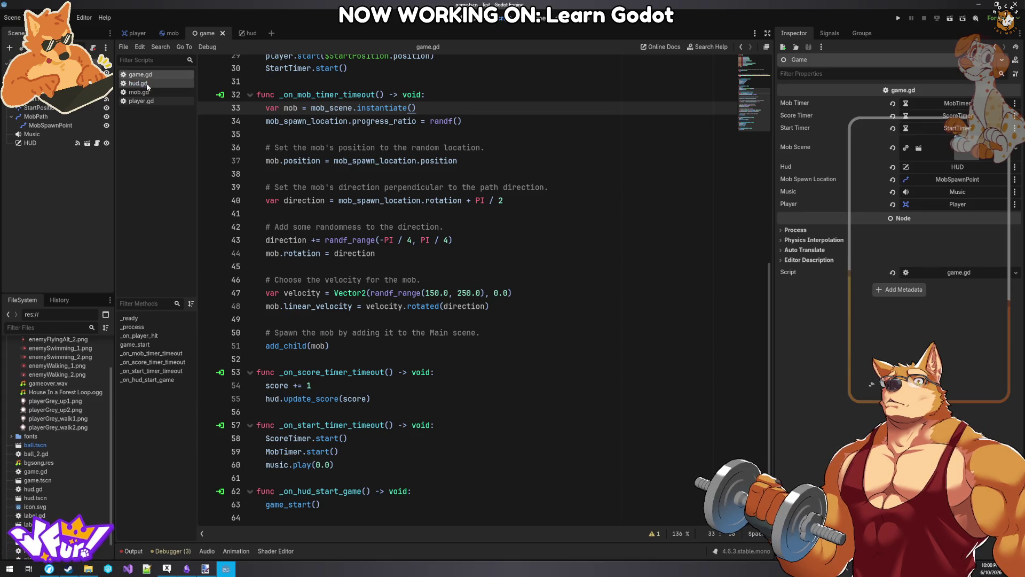
{"action": "left_click", "coordinate": [267, 319]}
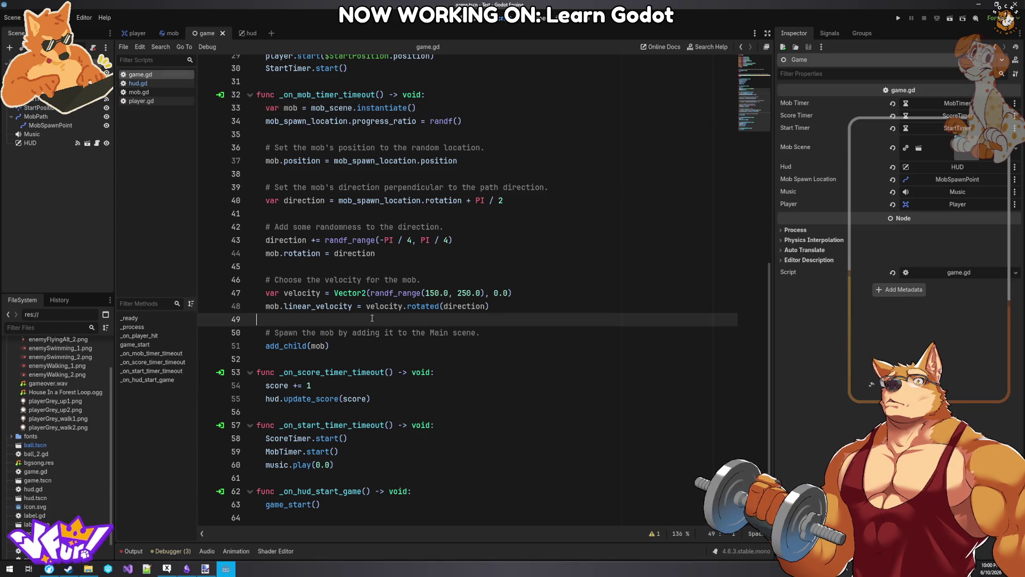
{"action": "left_click", "coordinate": [292, 504]}
{"action": "scroll", "coordinate": [292, 493], "scroll_direction": "up", "scroll_amount": 3}
{"action": "scroll", "coordinate": [292, 492], "scroll_direction": "up", "scroll_amount": 5}
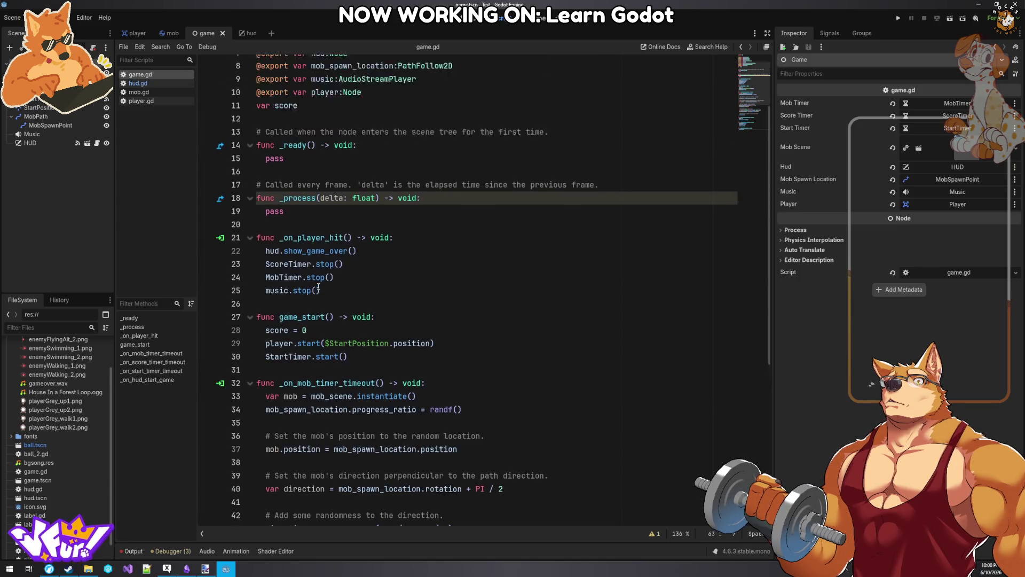
- Paste the call_group line into game_start() below player.start
{"action": "left_click", "coordinate": [403, 390]}
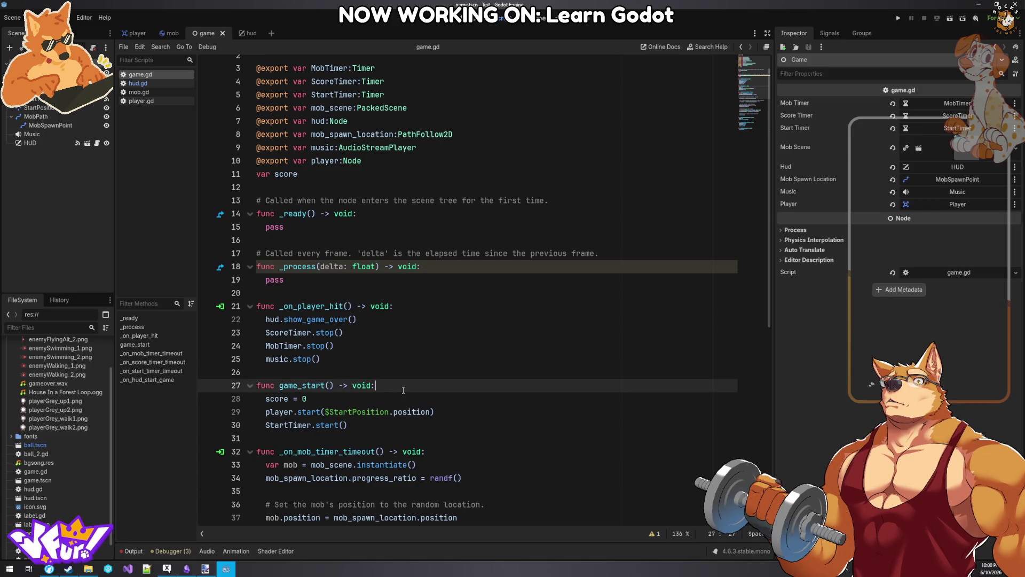
{"action": "key", "text": "Down"}
{"action": "key", "text": "Down"}
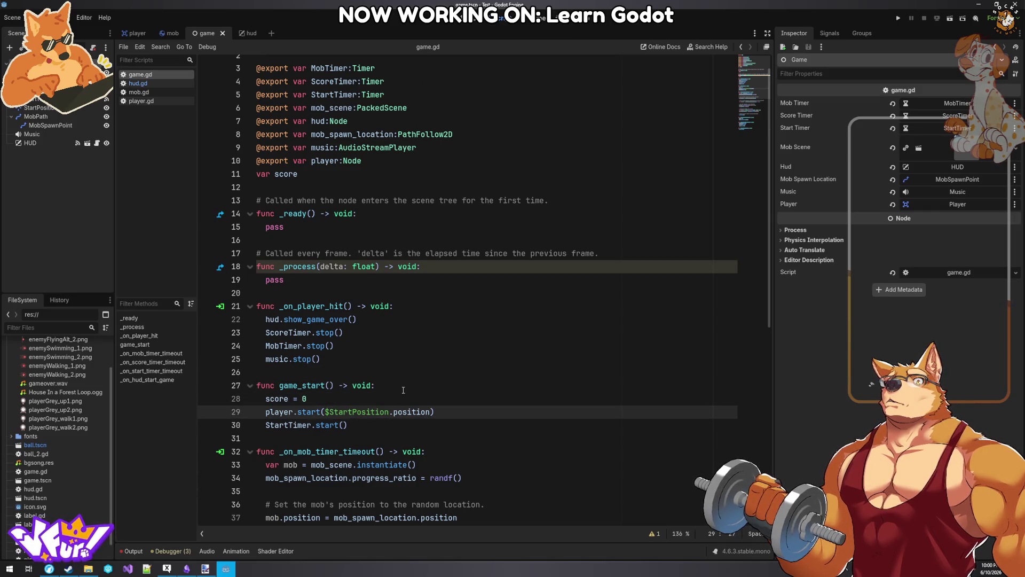
{"action": "key", "text": "End"}
{"action": "key", "text": "Return"}
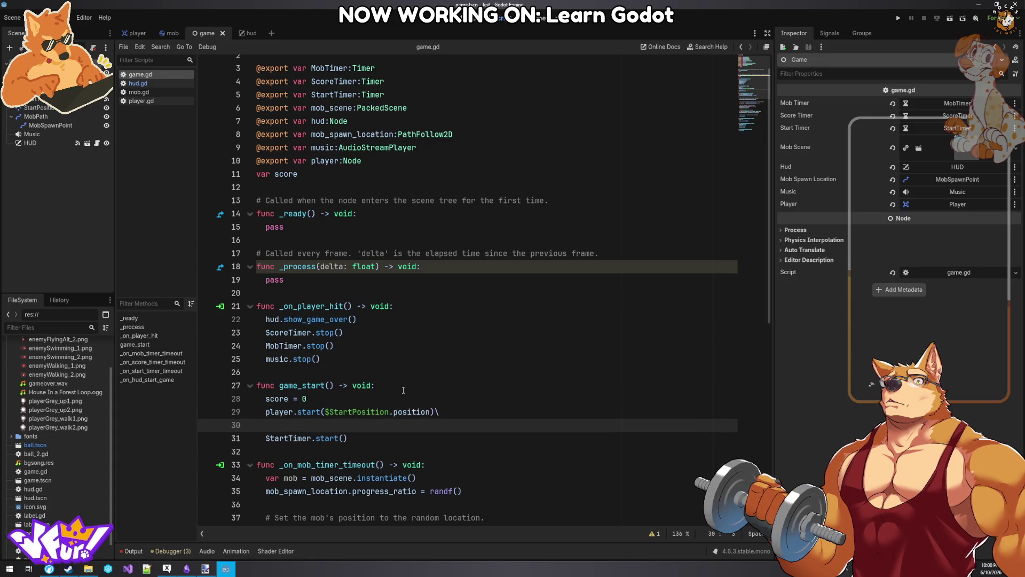
{"action": "key", "text": "BackSpace"}
{"action": "key", "text": "Return"}
{"action": "key", "text": "ctrl+v"}
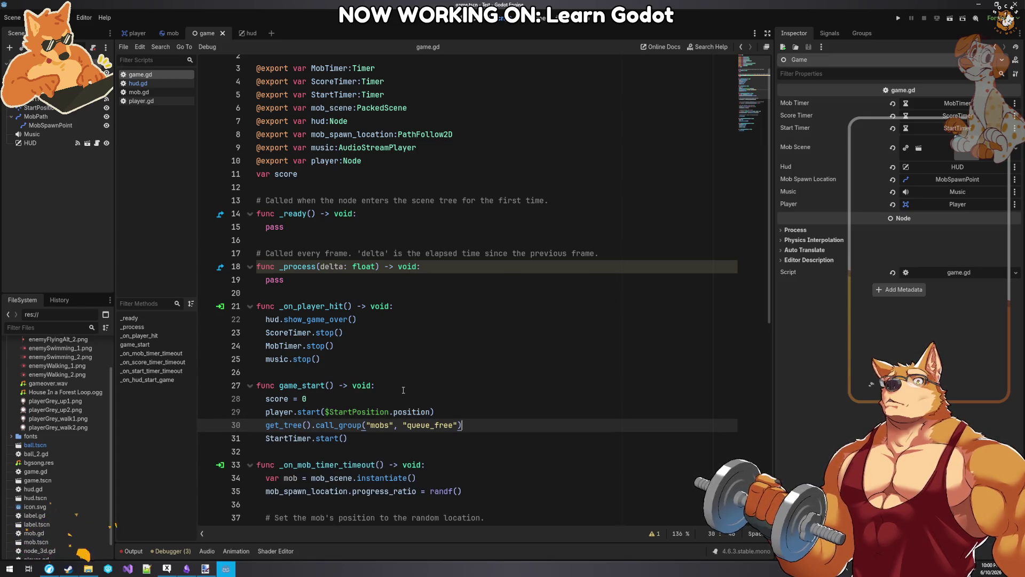
{"action": "left_click", "coordinate": [508, 284]}
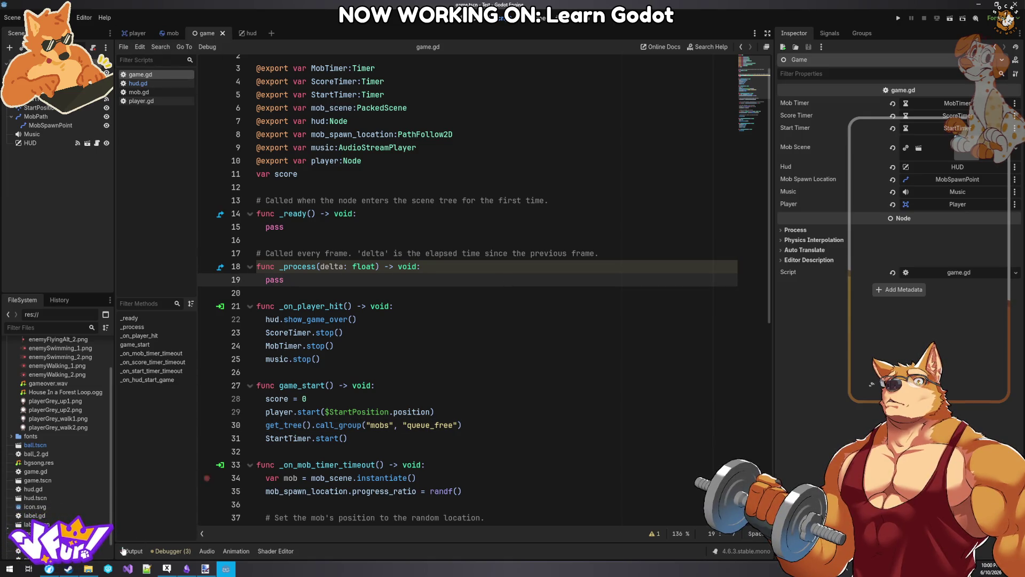
{"action": "left_click", "coordinate": [52, 571]}
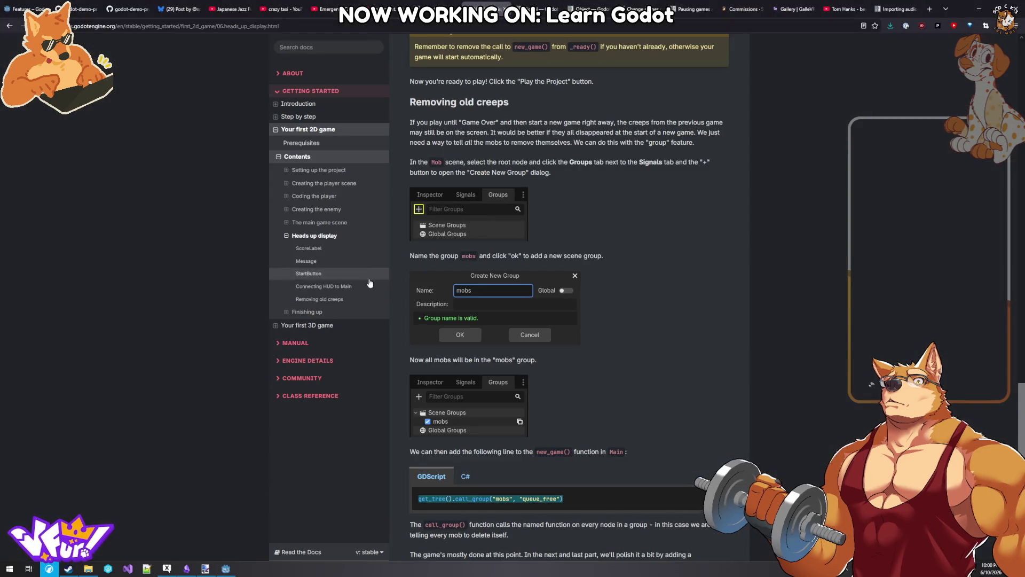
{"action": "left_click", "coordinate": [233, 573]}
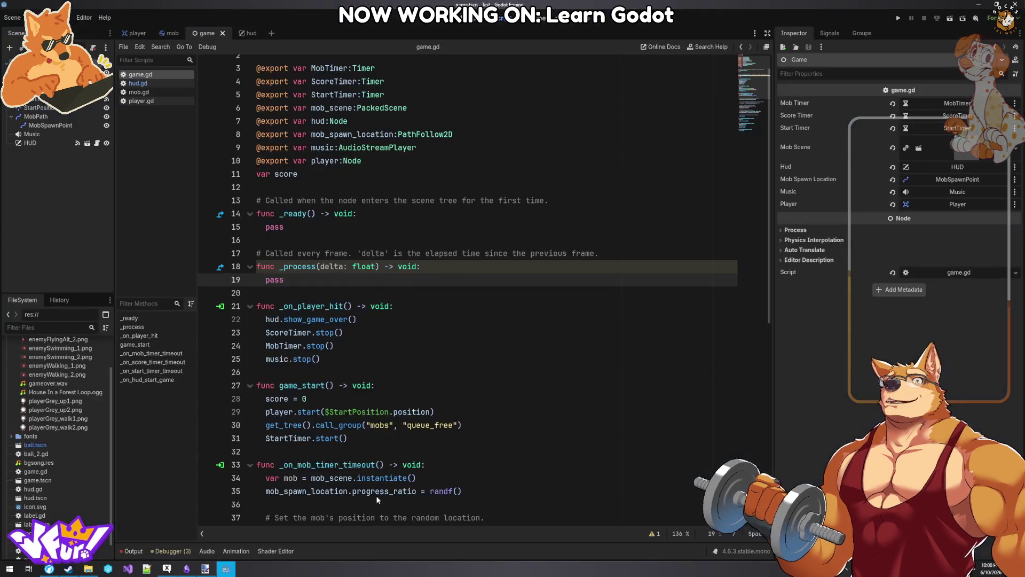
- Test-run the project, see the blank 480x720 window, and stop it
{"action": "left_click", "coordinate": [898, 18]}
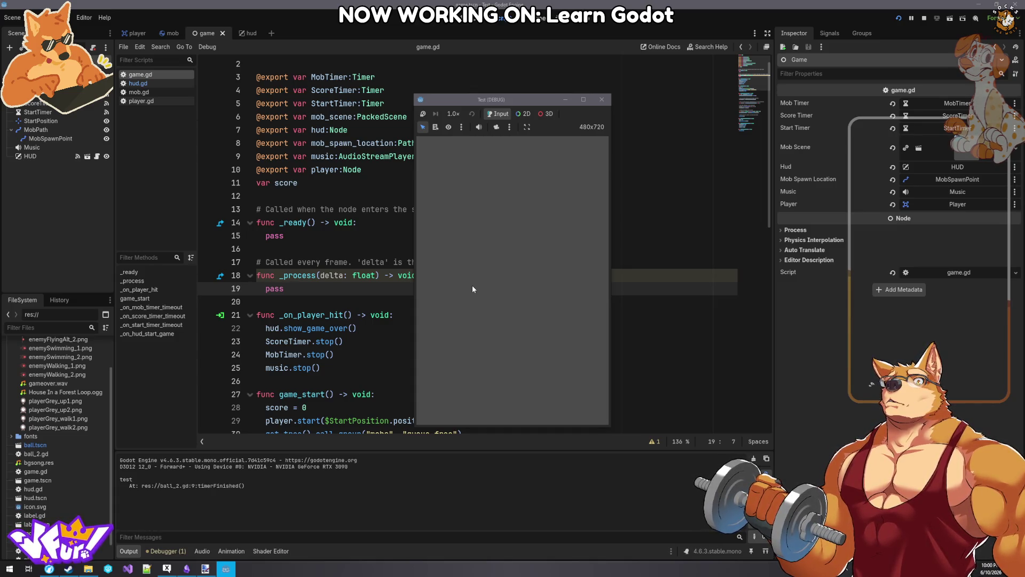
{"action": "left_click", "coordinate": [601, 101]}
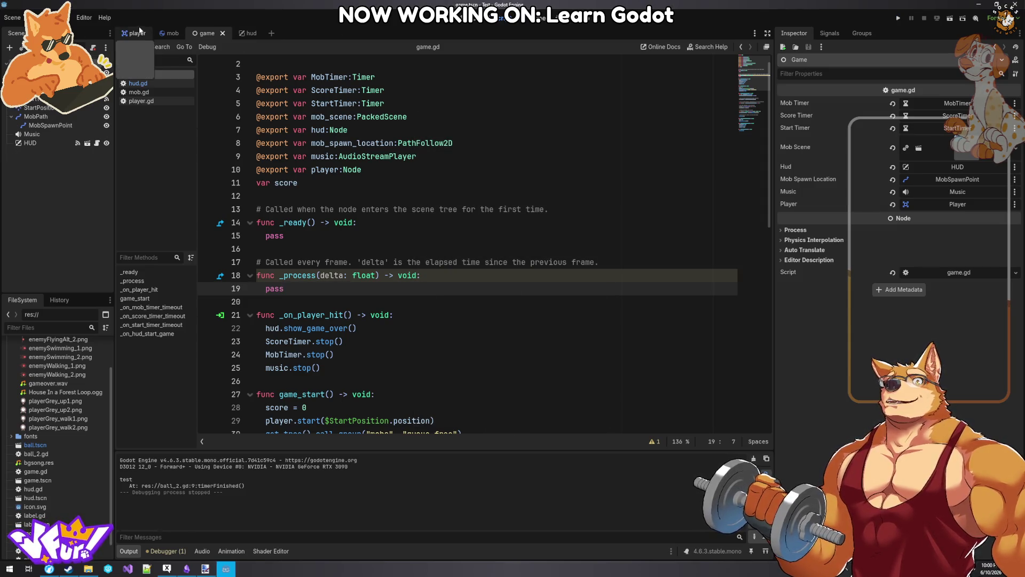
{"action": "right_click", "coordinate": [19, 62]}
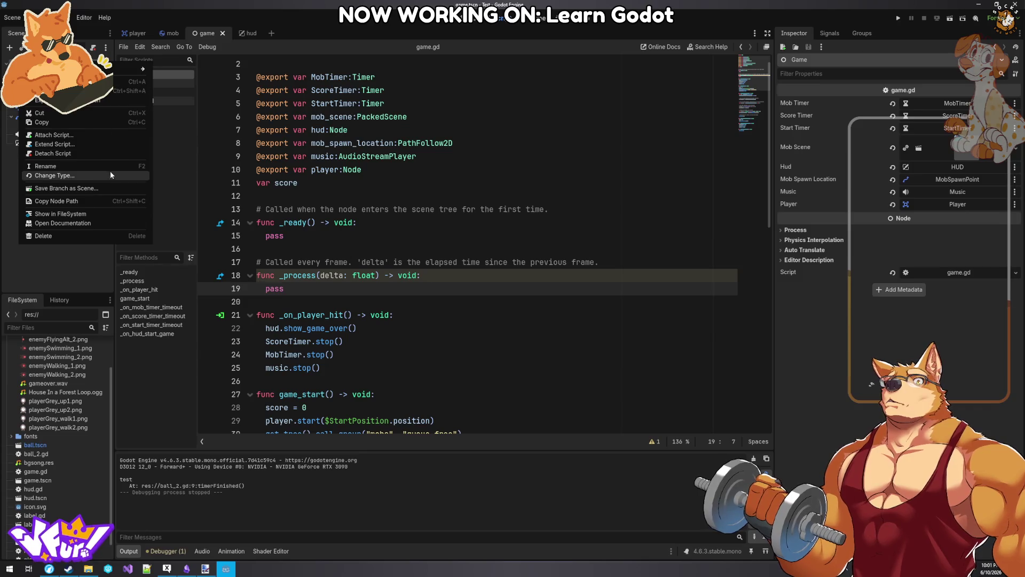
- Set Application > Run > Main Scene to game.tscn in Project Settings
{"action": "left_click", "coordinate": [12, 17]}
{"action": "left_click", "coordinate": [12, 17]}
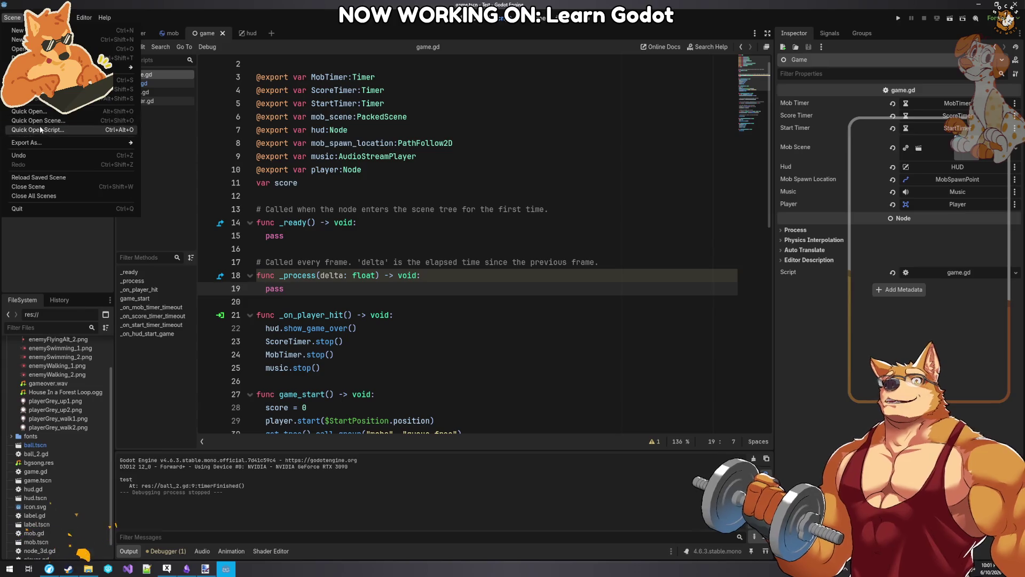
{"action": "key", "text": "Escape"}
{"action": "left_click", "coordinate": [61, 17]}
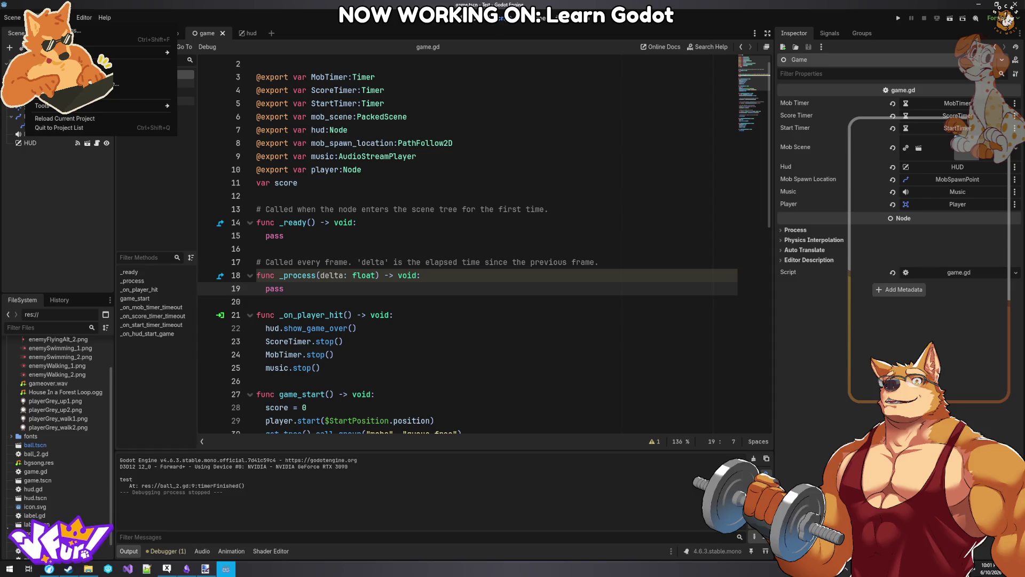
{"action": "left_click", "coordinate": [53, 30]}
{"action": "left_click", "coordinate": [292, 158]}
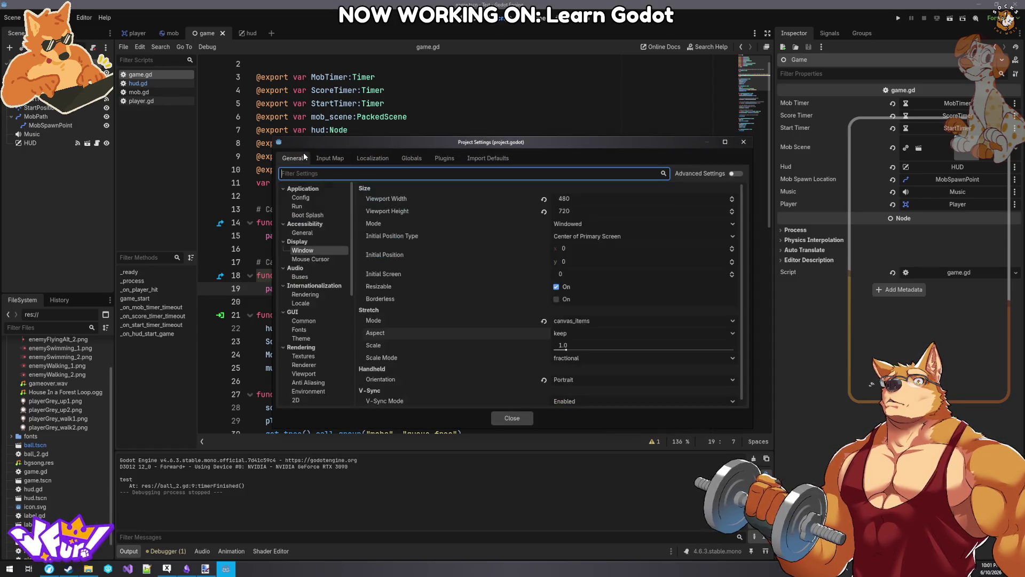
{"action": "scroll", "coordinate": [478, 265], "scroll_direction": "down", "scroll_amount": 1}
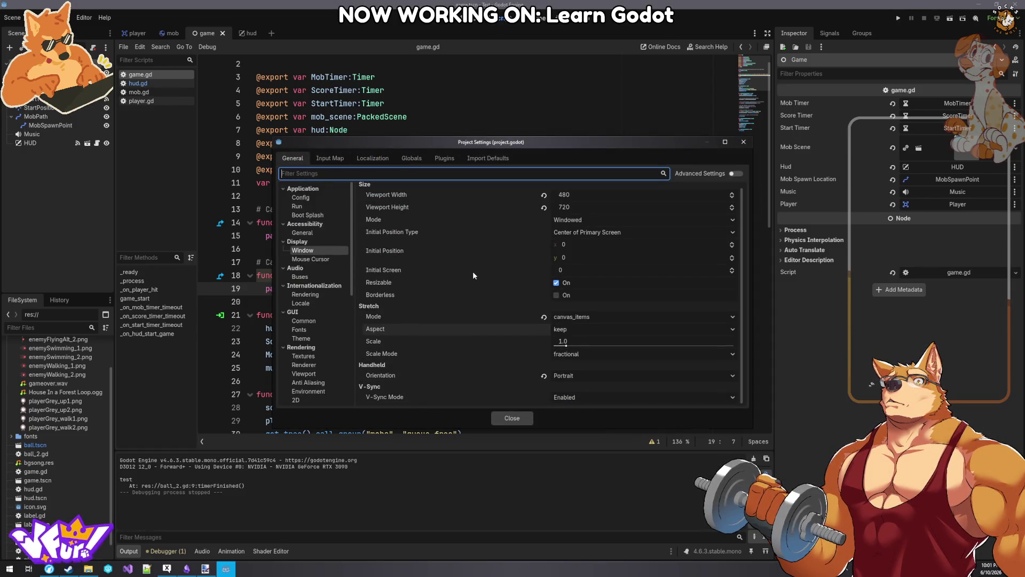
{"action": "left_click", "coordinate": [311, 206]}
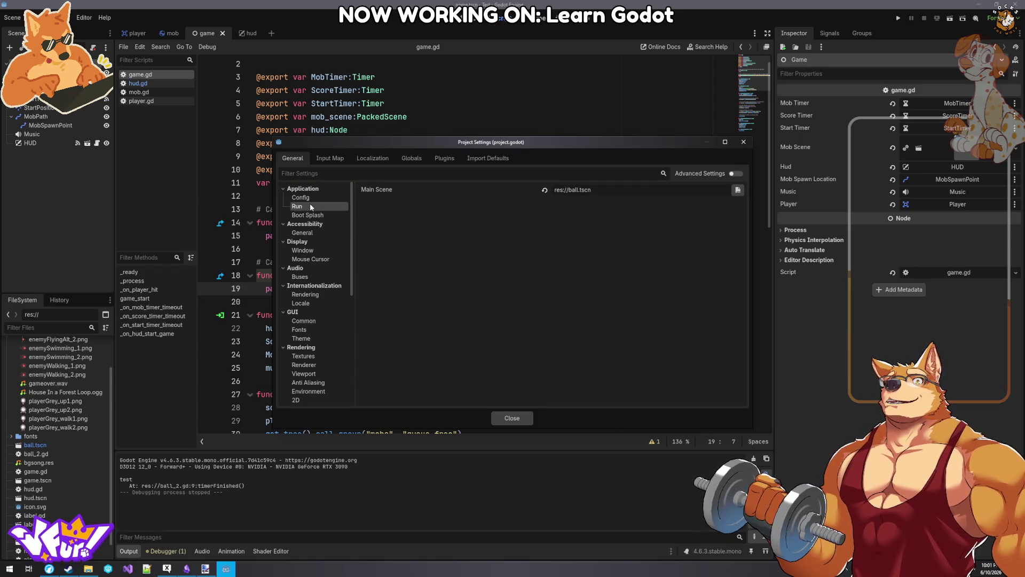
{"action": "left_click", "coordinate": [737, 191]}
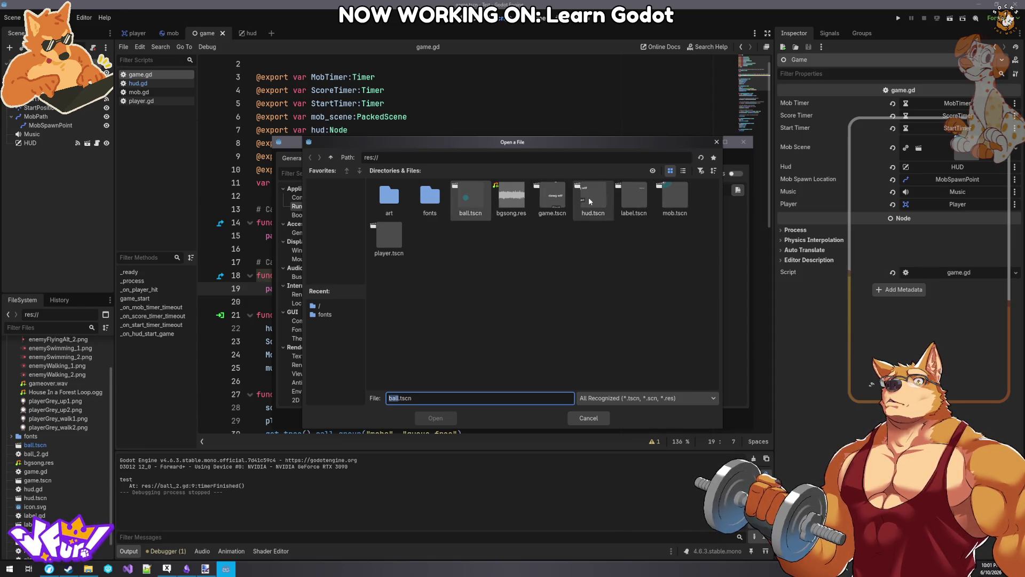
{"action": "left_click", "coordinate": [552, 198]}
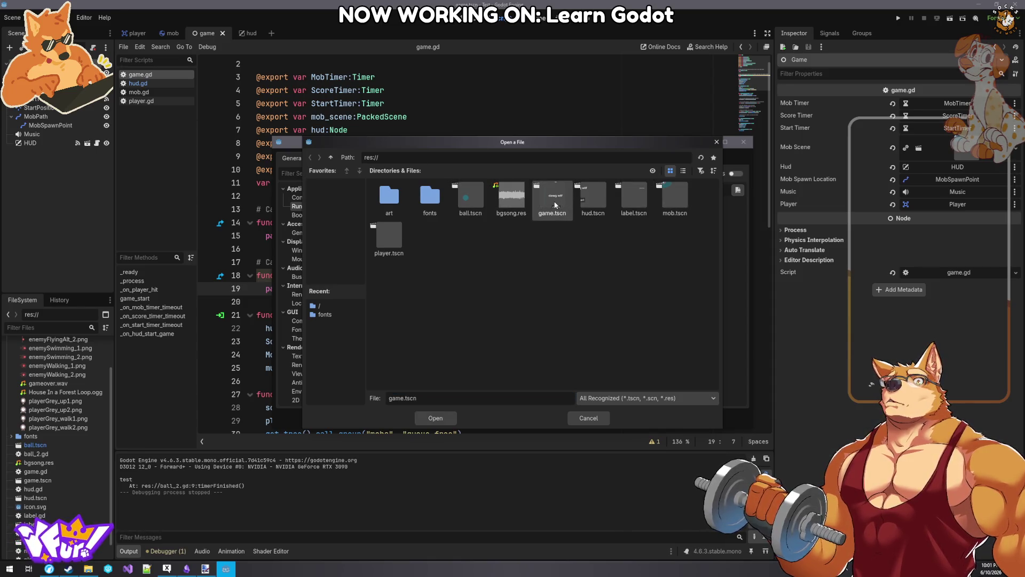
{"action": "left_click", "coordinate": [438, 421]}
{"action": "left_click", "coordinate": [743, 142]}
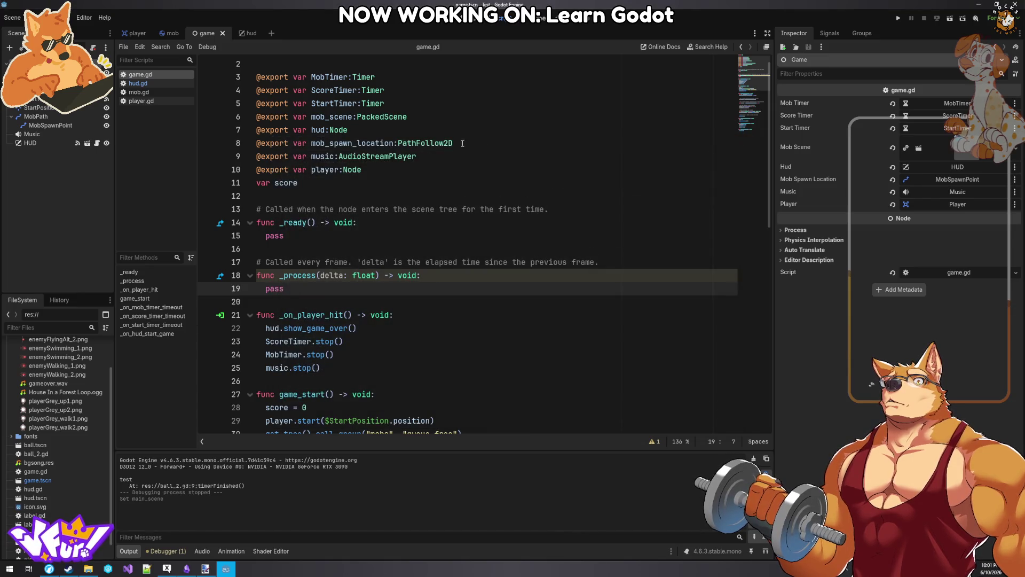
{"action": "left_click", "coordinate": [479, 145]}
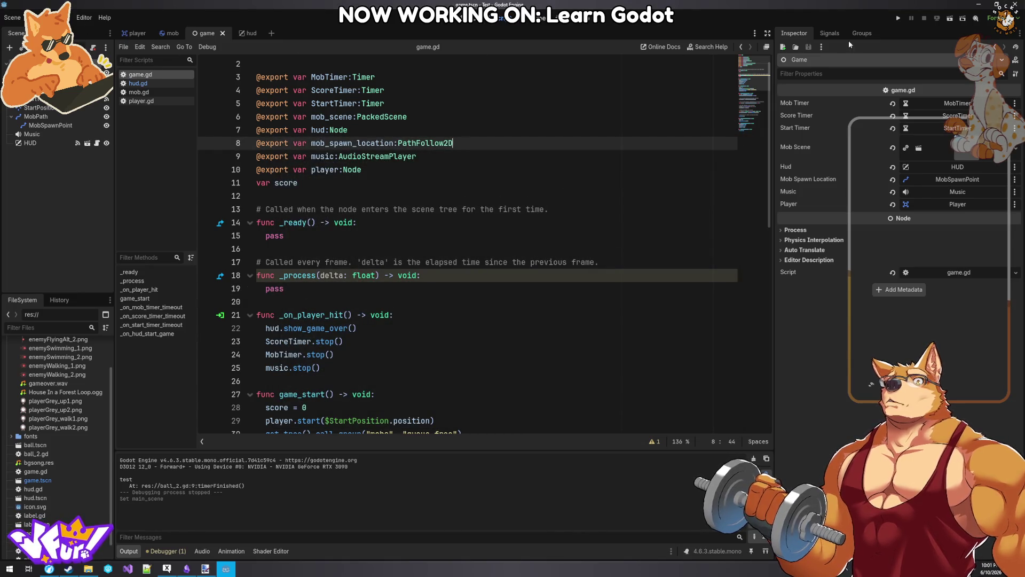
- Run the project, start a game, and dodge mobs with the arrow keys until hit
{"action": "left_click", "coordinate": [904, 18]}
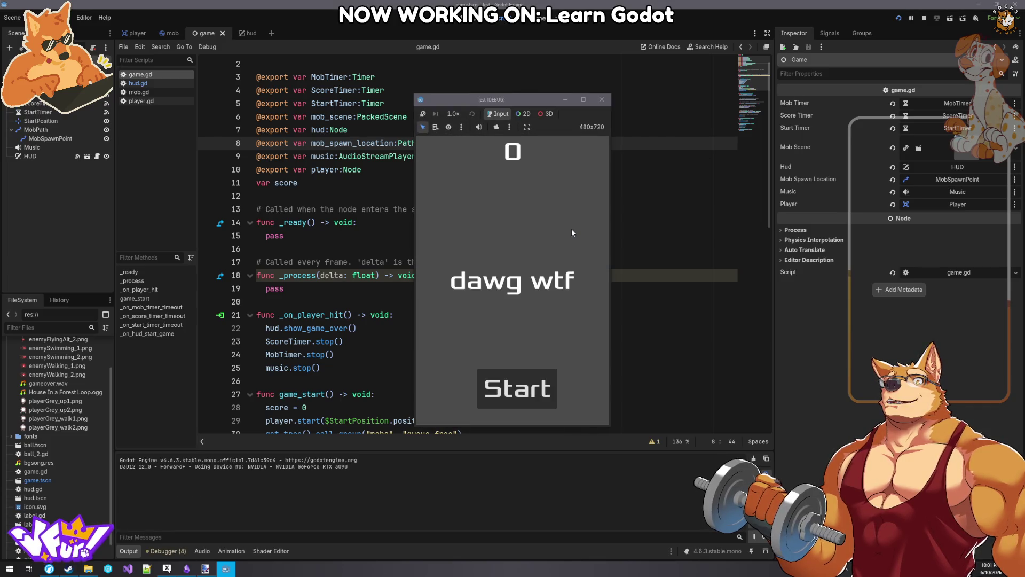
{"action": "left_click", "coordinate": [523, 381]}
{"action": "key", "text": "Up"}
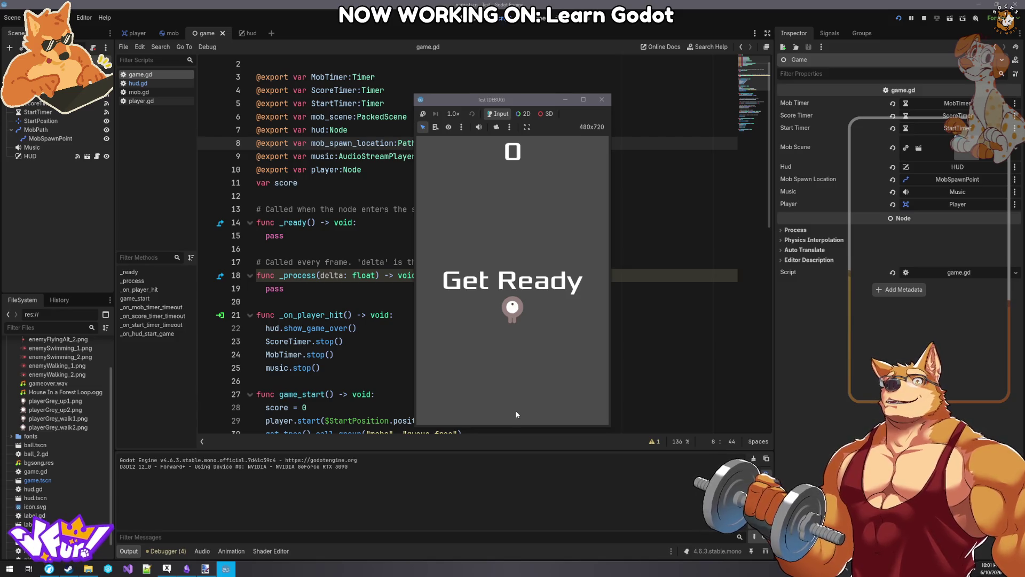
{"action": "key", "text": "Right"}
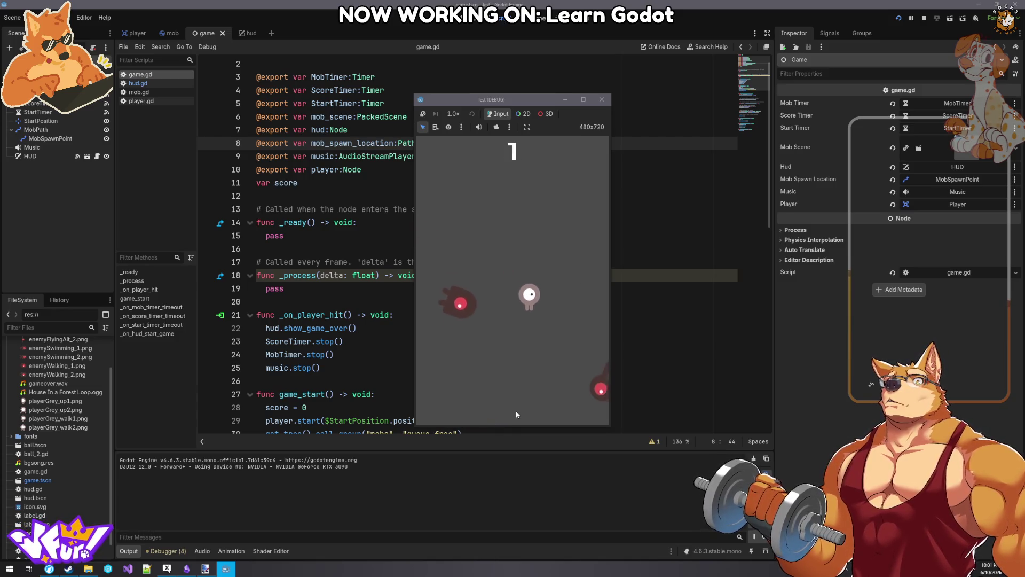
{"action": "key", "text": "Up"}
{"action": "key", "text": "Down"}
{"action": "key", "text": "Left"}
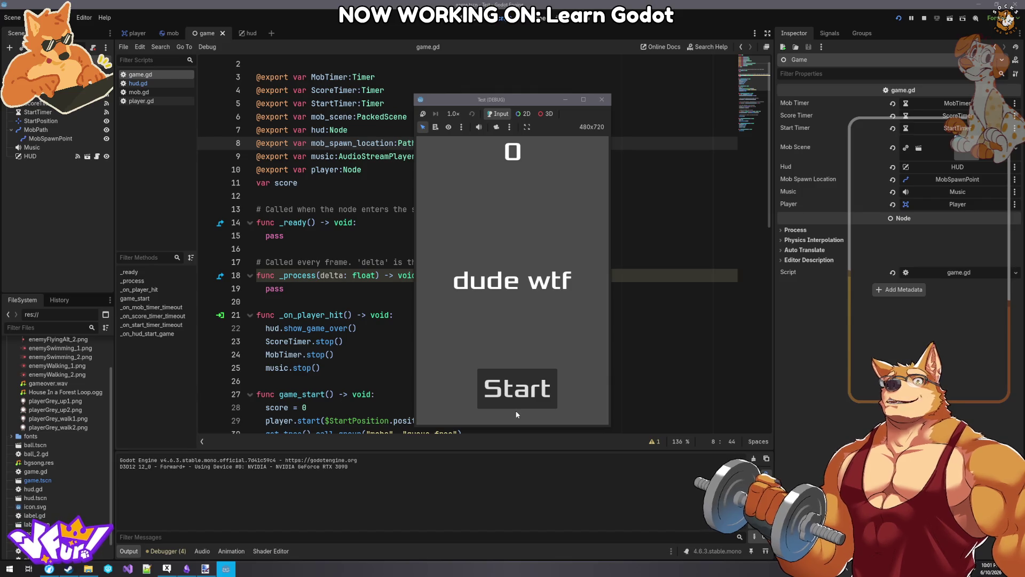
- Start a second game to check the score resets, play until hit, then close the test window
{"action": "left_click", "coordinate": [506, 387]}
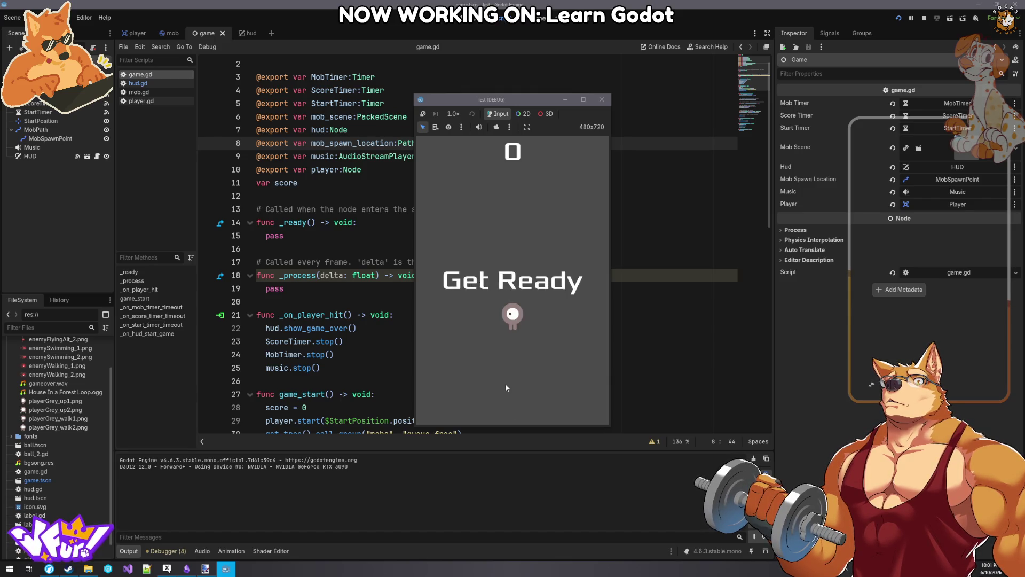
{"action": "key", "text": "Left"}
{"action": "key", "text": "Up"}
{"action": "key", "text": "Right"}
{"action": "key", "text": "Left"}
{"action": "key", "text": "Up"}
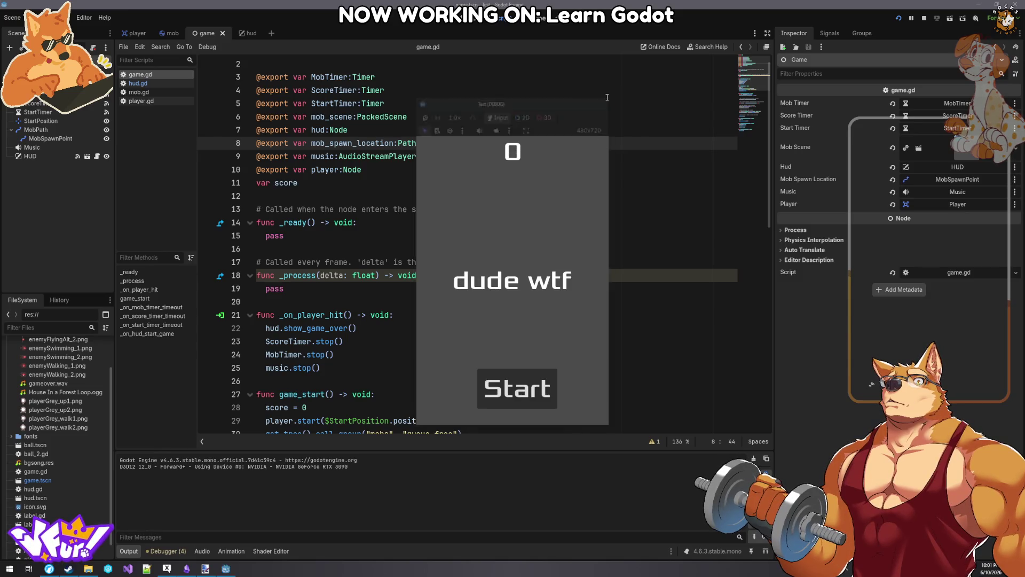
{"action": "left_click", "coordinate": [602, 100]}
{"action": "left_click", "coordinate": [366, 222]}
- Open player.gd and look over its hit signal, speed 400 export, start() and _process() code
{"action": "scroll", "coordinate": [367, 290], "scroll_direction": "down", "scroll_amount": 5}
{"action": "scroll", "coordinate": [367, 290], "scroll_direction": "down", "scroll_amount": 7}
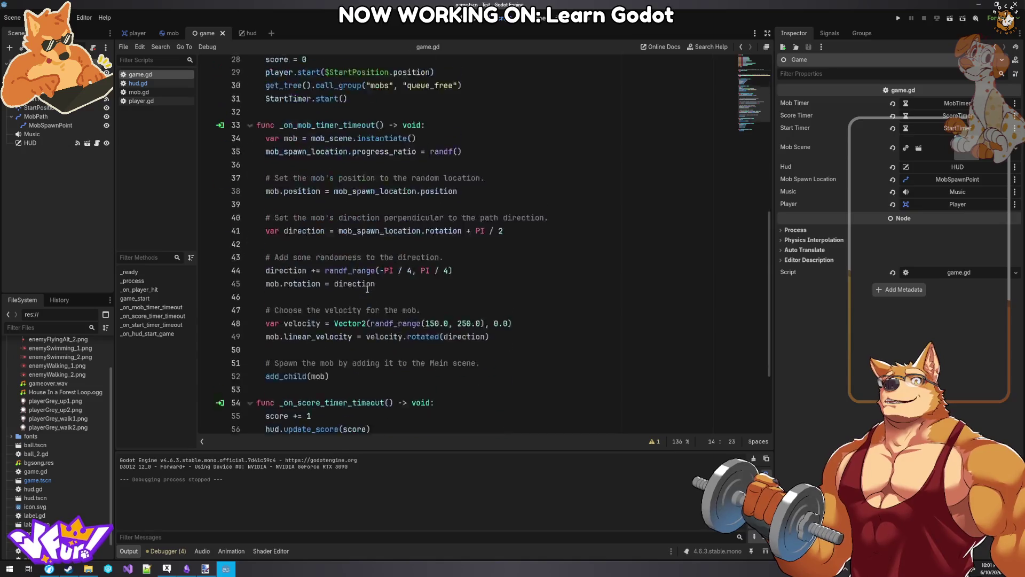
{"action": "scroll", "coordinate": [367, 289], "scroll_direction": "up", "scroll_amount": 12}
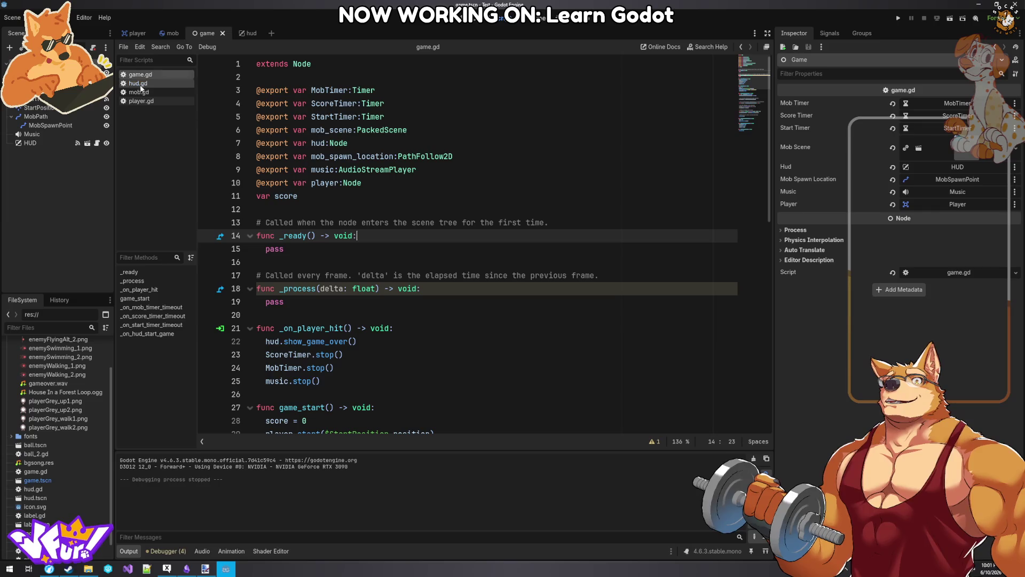
{"action": "left_click", "coordinate": [141, 101]}
{"action": "left_click", "coordinate": [447, 268]}
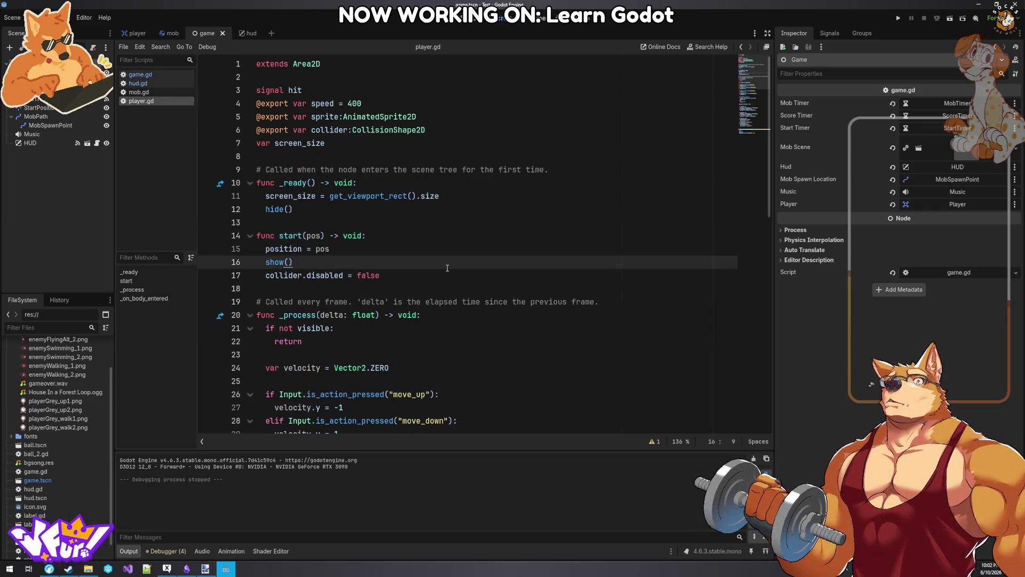
{"action": "scroll", "coordinate": [447, 267], "scroll_direction": "down", "scroll_amount": 3}
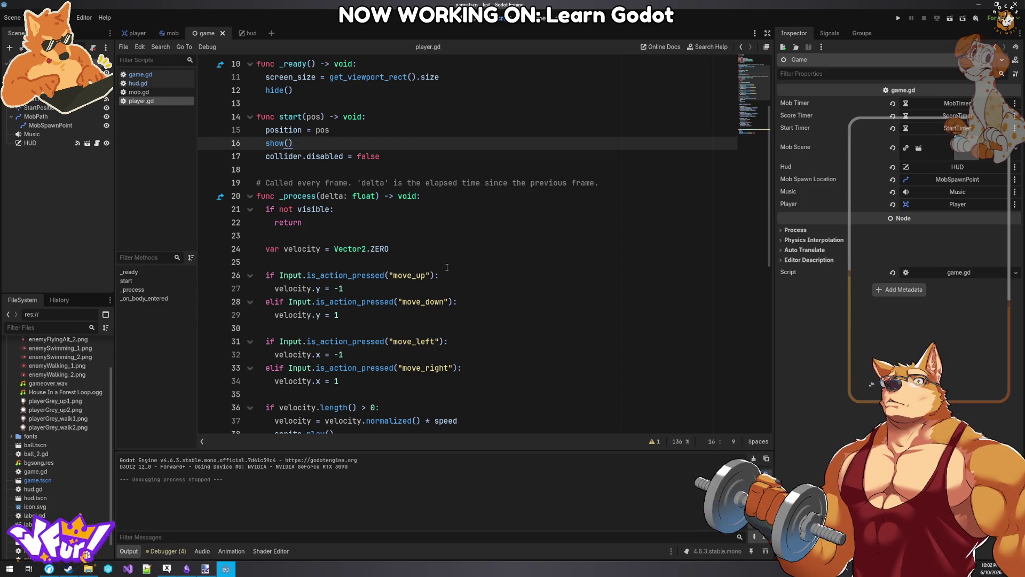
{"action": "scroll", "coordinate": [447, 268], "scroll_direction": "up", "scroll_amount": 3}
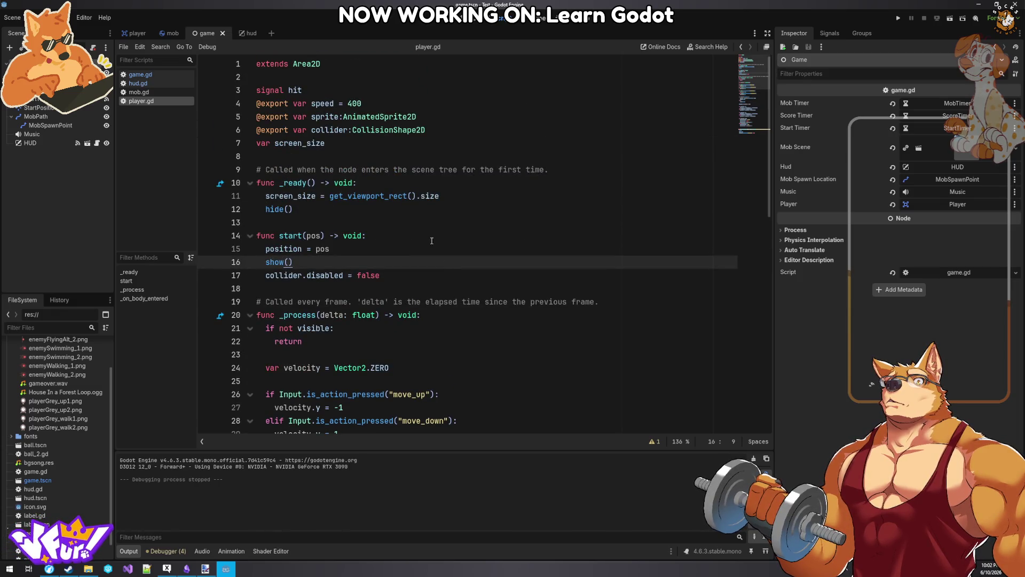
{"action": "left_click", "coordinate": [333, 142]}
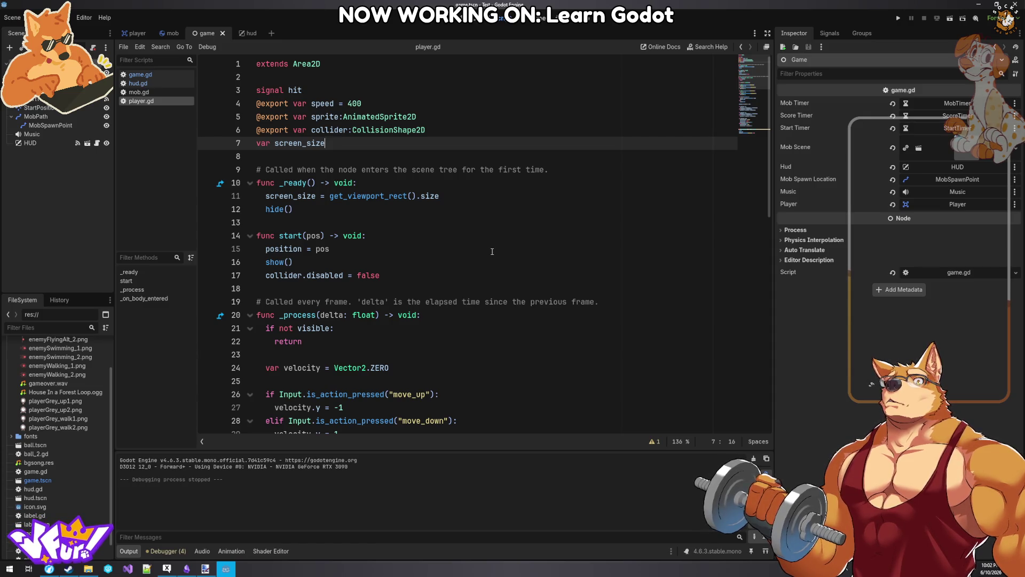
{"action": "scroll", "coordinate": [493, 252], "scroll_direction": "down", "scroll_amount": 6}
{"action": "scroll", "coordinate": [484, 252], "scroll_direction": "down", "scroll_amount": 7}
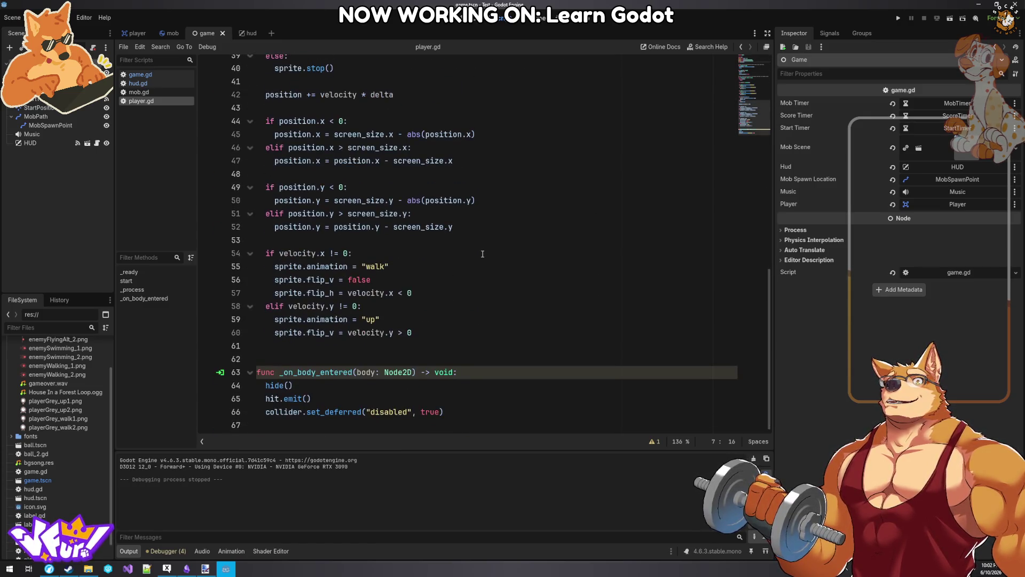
{"action": "scroll", "coordinate": [483, 254], "scroll_direction": "up", "scroll_amount": 13}
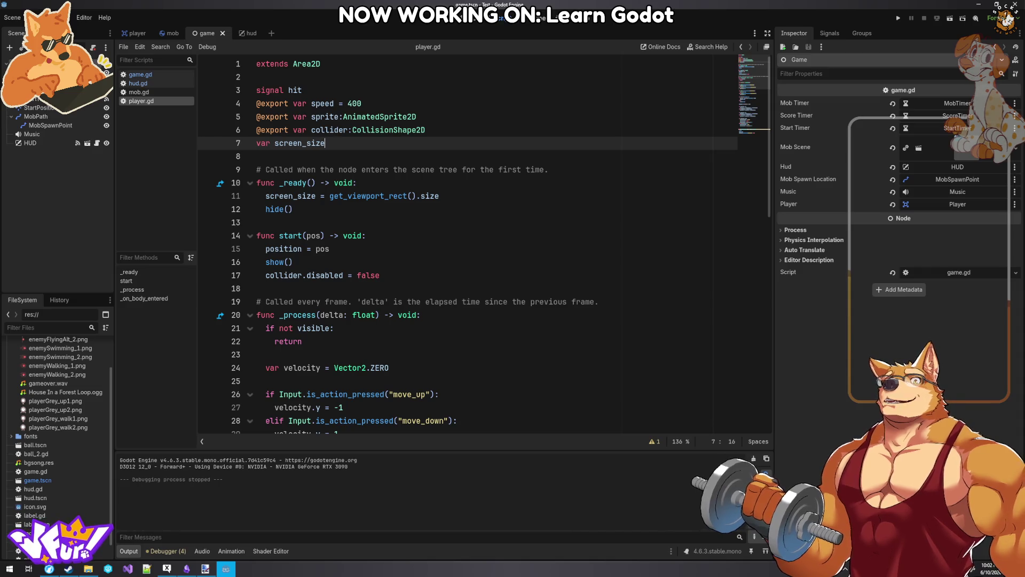
- Show the node's Signals list and review player.gd around the hit.emit() and screen_size lines
{"action": "left_click", "coordinate": [835, 33]}
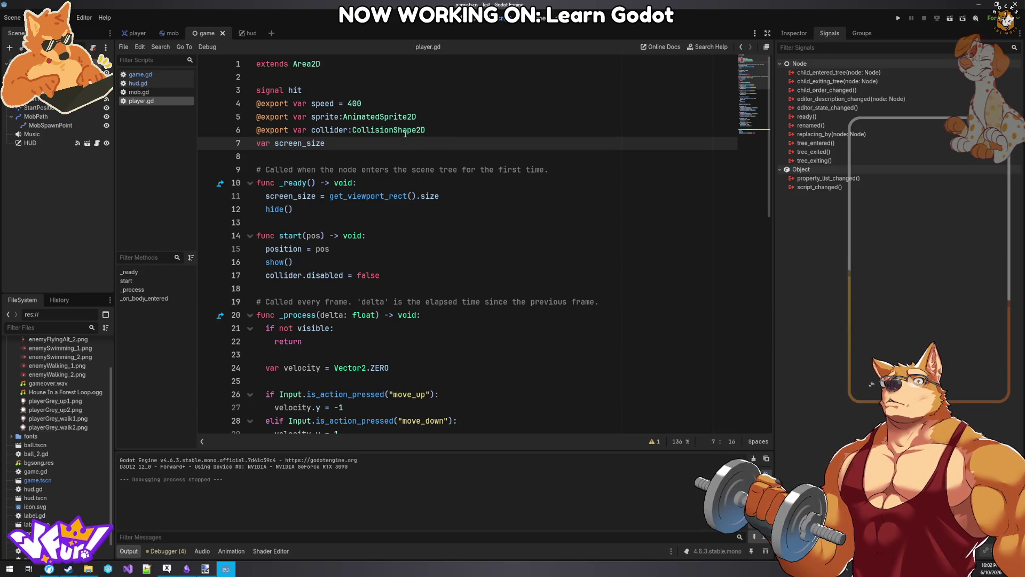
{"action": "mouse_move", "coordinate": [405, 134]}
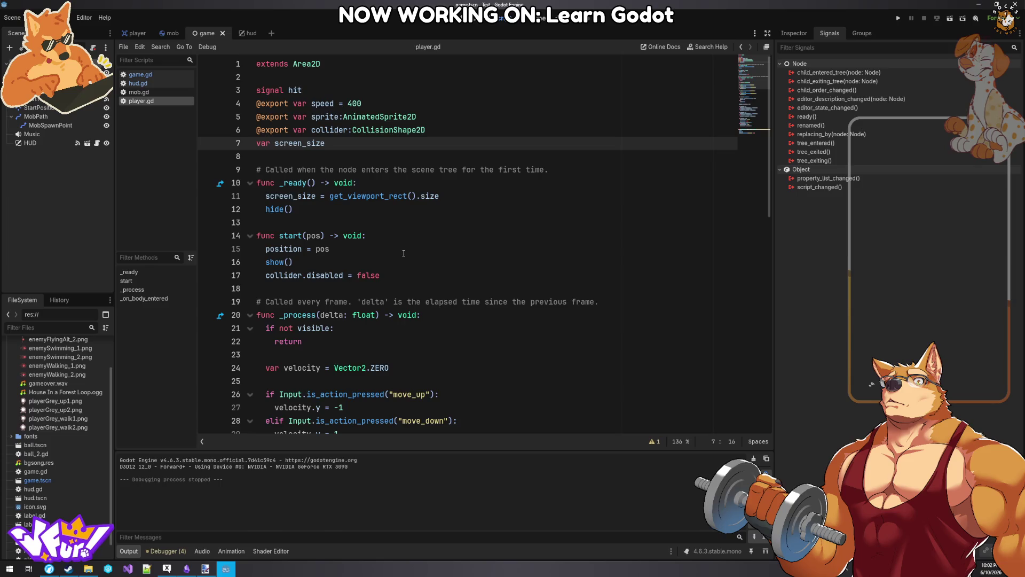
{"action": "scroll", "coordinate": [404, 253], "scroll_direction": "down", "scroll_amount": 12}
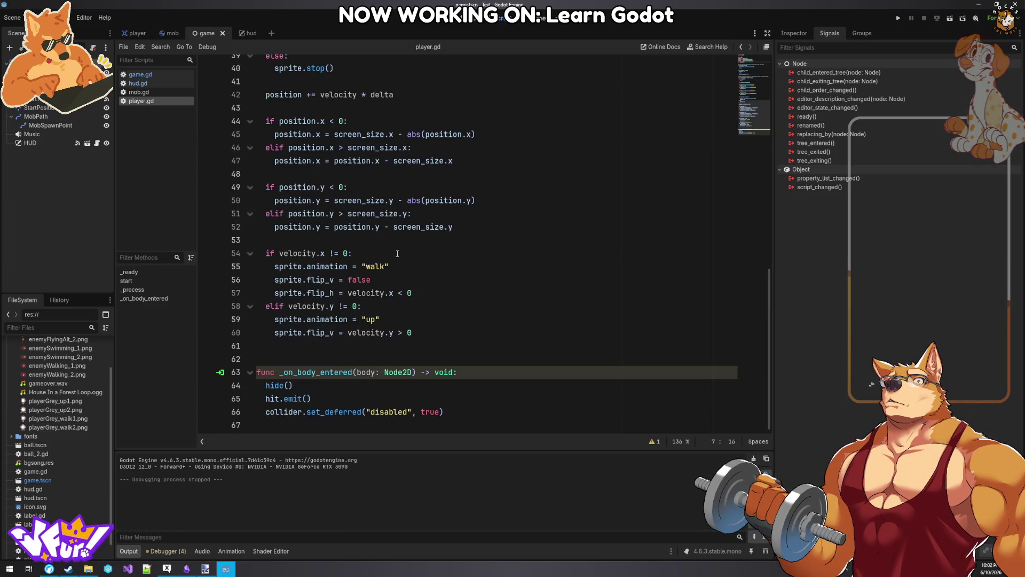
{"action": "left_click", "coordinate": [372, 400]}
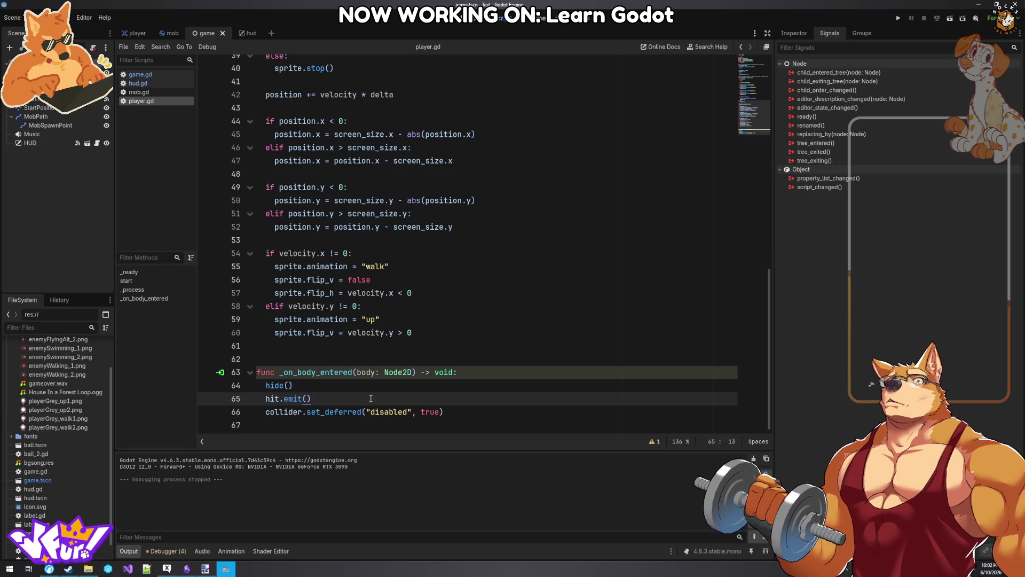
{"action": "scroll", "coordinate": [371, 398], "scroll_direction": "up", "scroll_amount": 10}
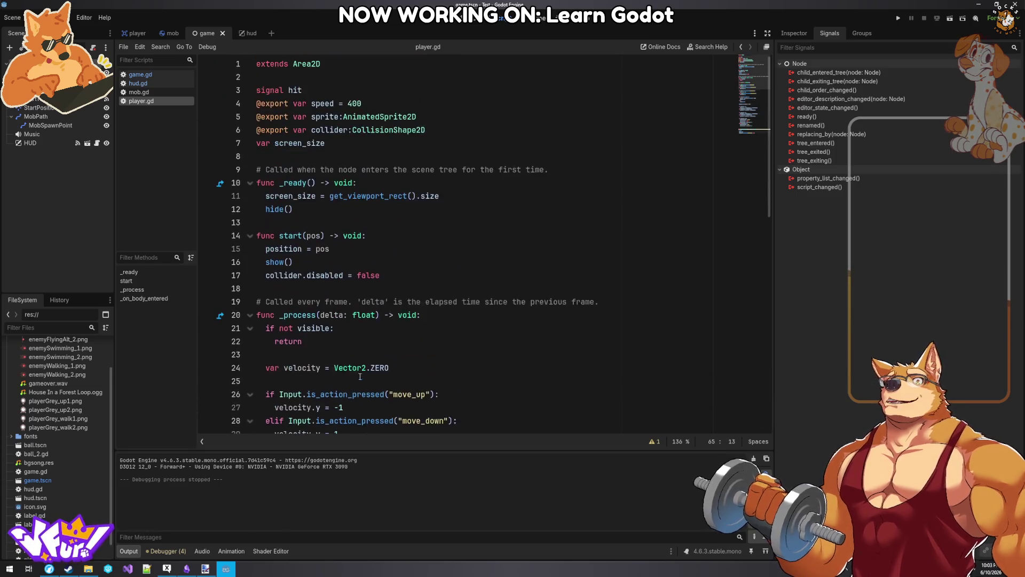
{"action": "left_click", "coordinate": [363, 143]}
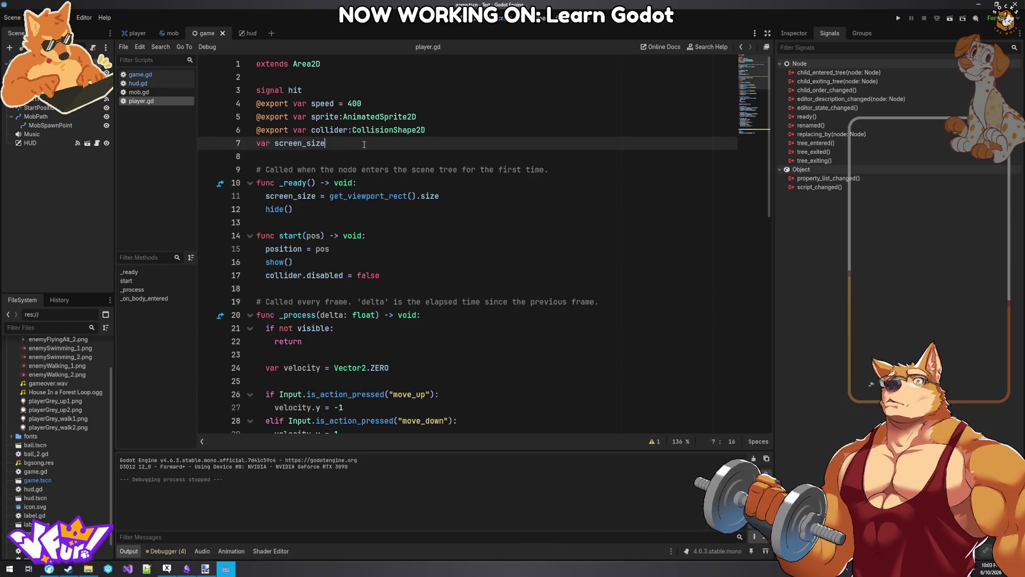
- Declare var can_move = false on a new line below screen_size in player.gd
{"action": "key", "text": "Return"}
{"action": "type", "text": "var can _move = fa"}
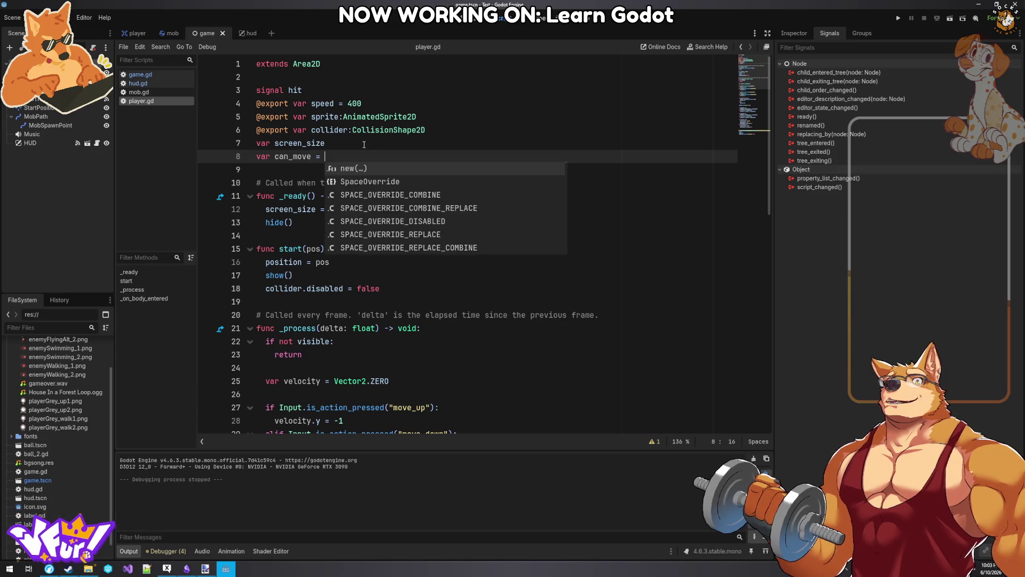
{"action": "key", "text": "Return"}
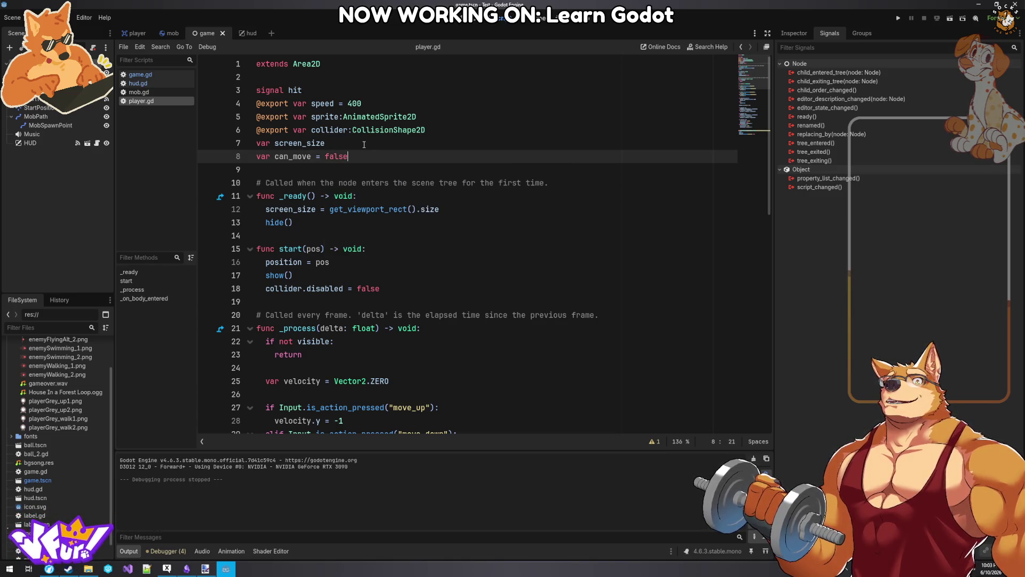
{"action": "double_click", "coordinate": [293, 156]}
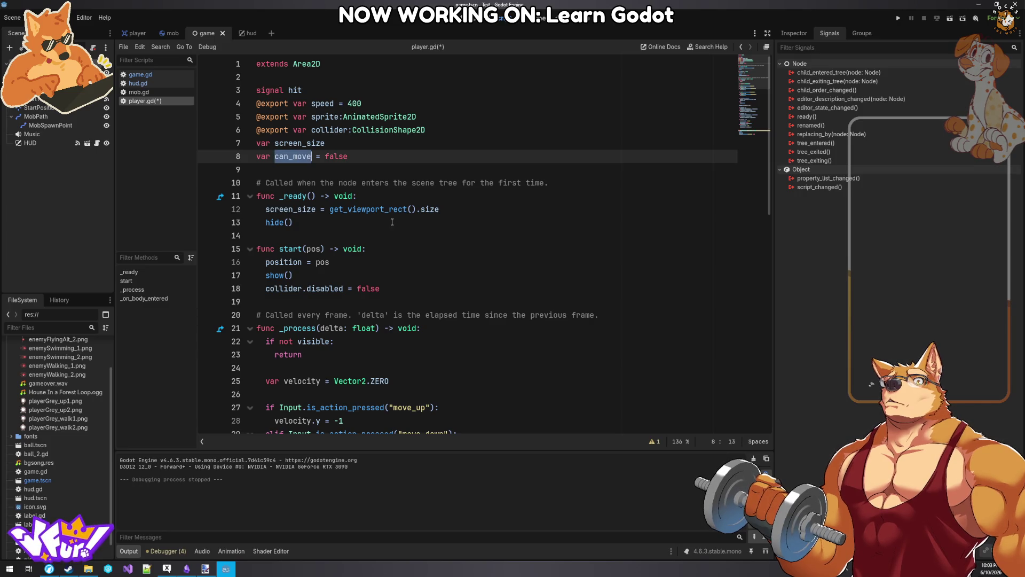
{"action": "left_click", "coordinate": [393, 236]}
{"action": "scroll", "coordinate": [364, 187], "scroll_direction": "down", "scroll_amount": 3}
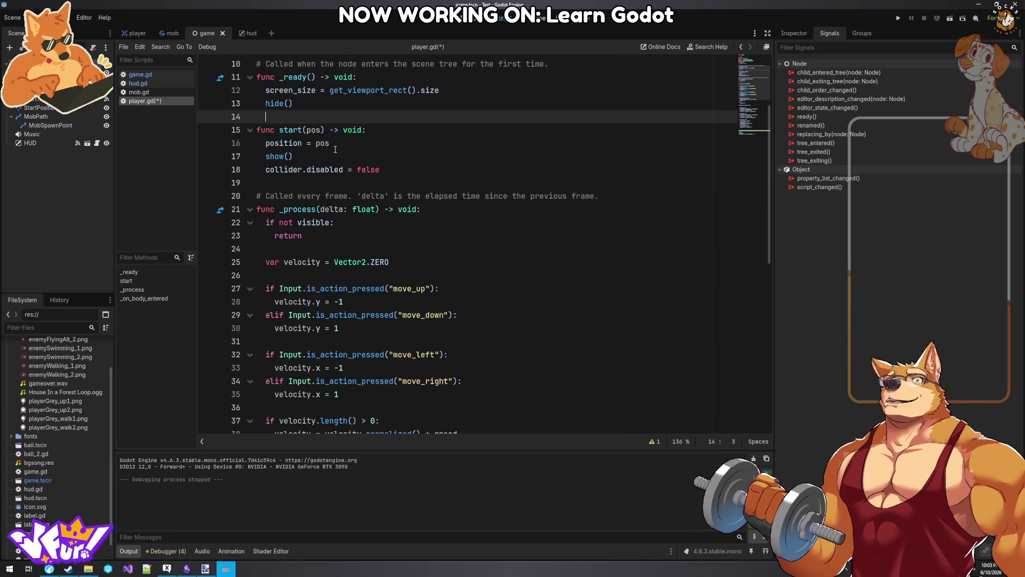
{"action": "left_click", "coordinate": [386, 157]}
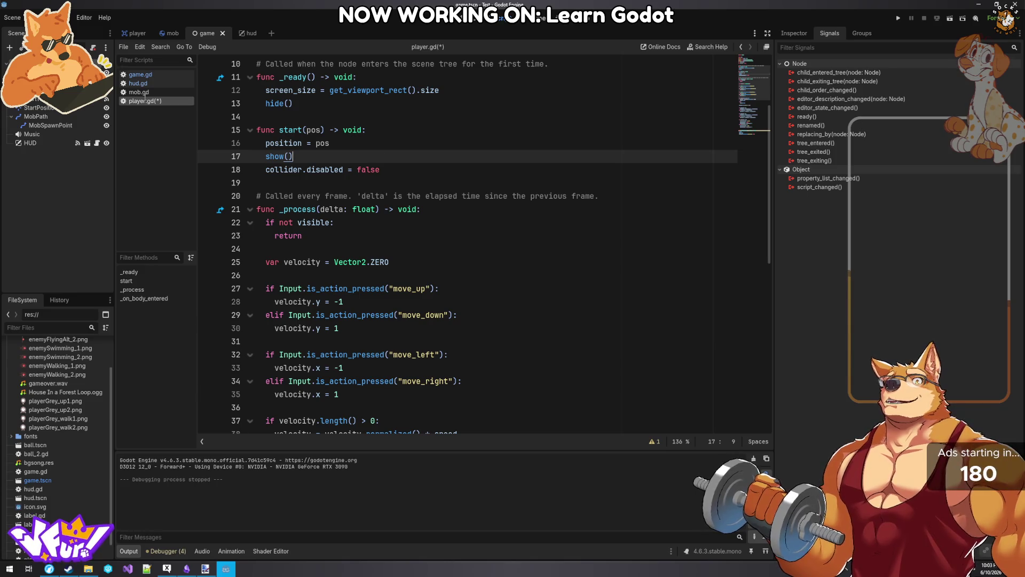
{"action": "left_click", "coordinate": [37, 99]}
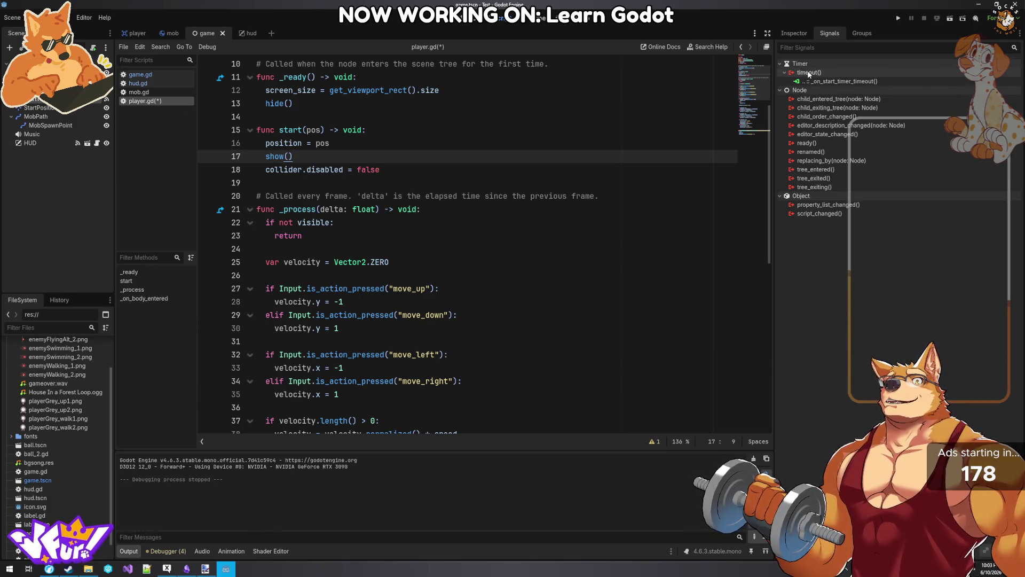
- Connect StartTimer's timeout() to Player with a handler that sets can_move = true
{"action": "right_click", "coordinate": [809, 75]}
{"action": "left_click", "coordinate": [822, 80]}
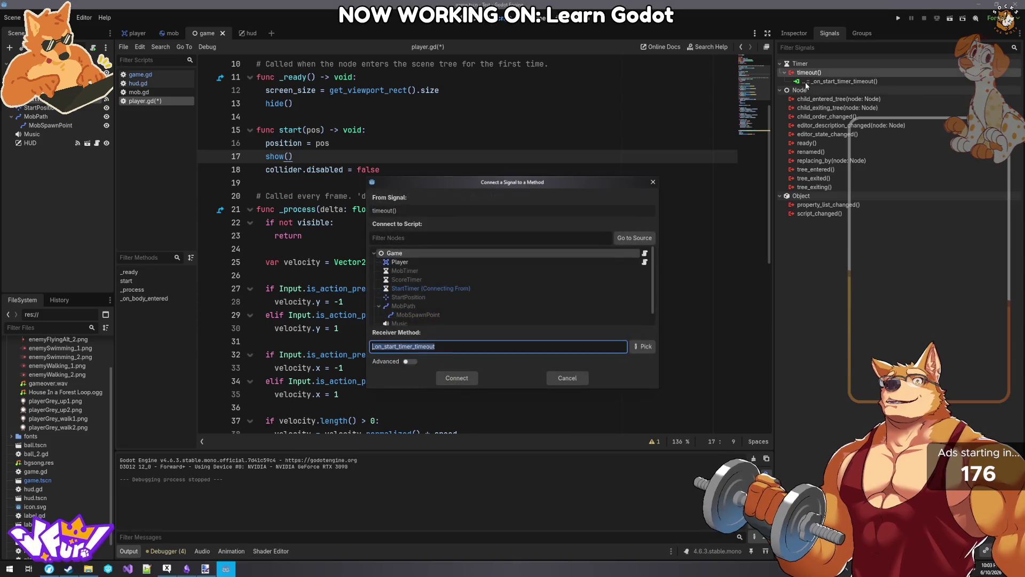
{"action": "left_click", "coordinate": [398, 263]}
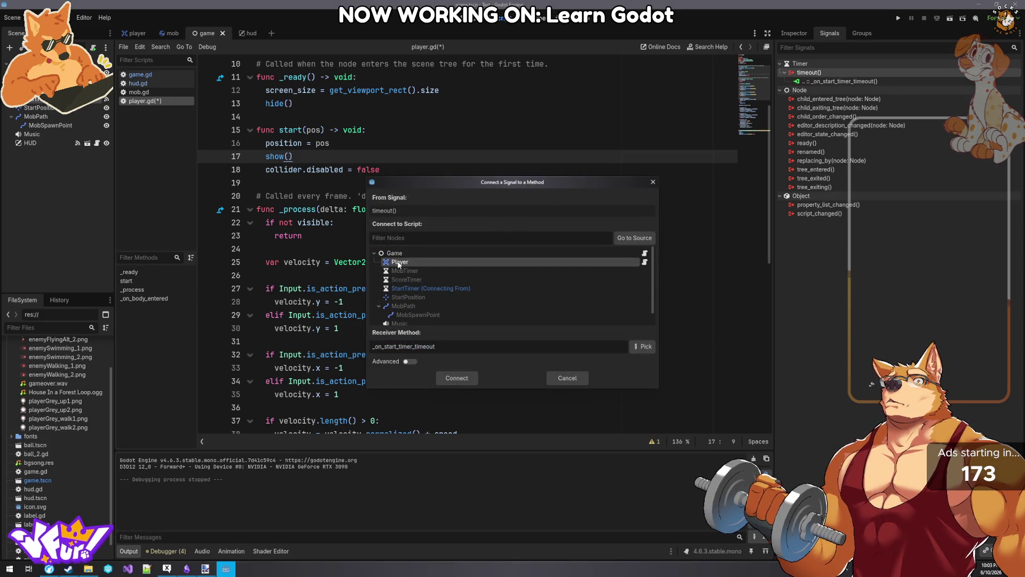
{"action": "left_click", "coordinate": [457, 378]}
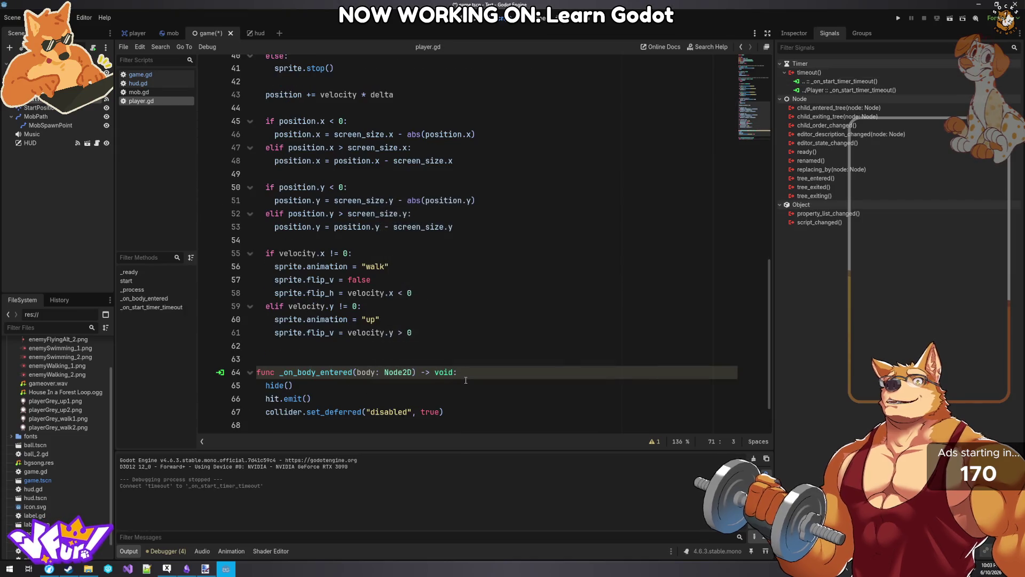
{"action": "key", "text": "shift+End"}
{"action": "type", "text": "can_move"}
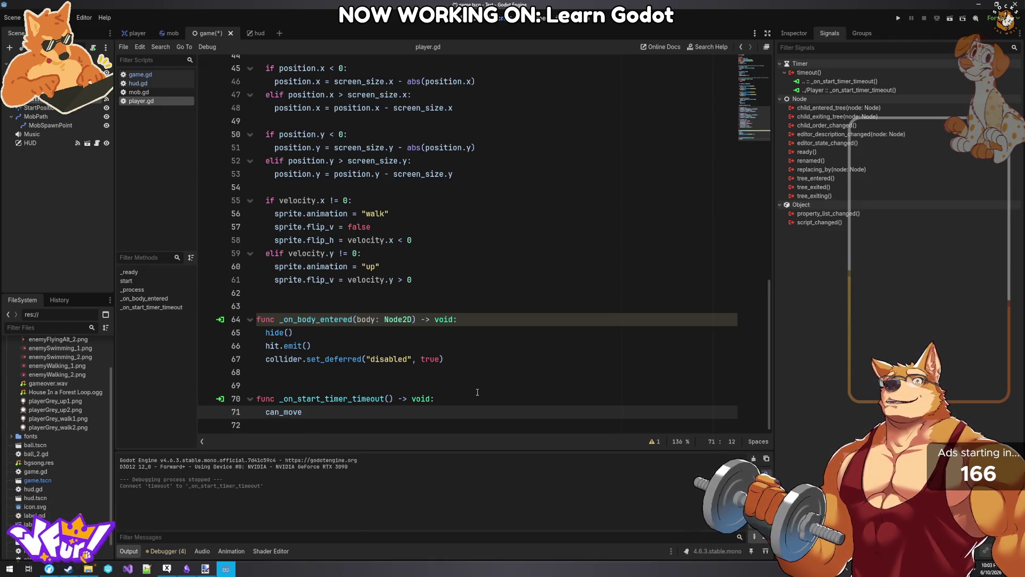
{"action": "type", "text": " = True"}
{"action": "key", "text": "BackSpace"}
{"action": "key", "text": "BackSpace"}
{"action": "key", "text": "BackSpace"}
{"action": "type", "text": "true"}
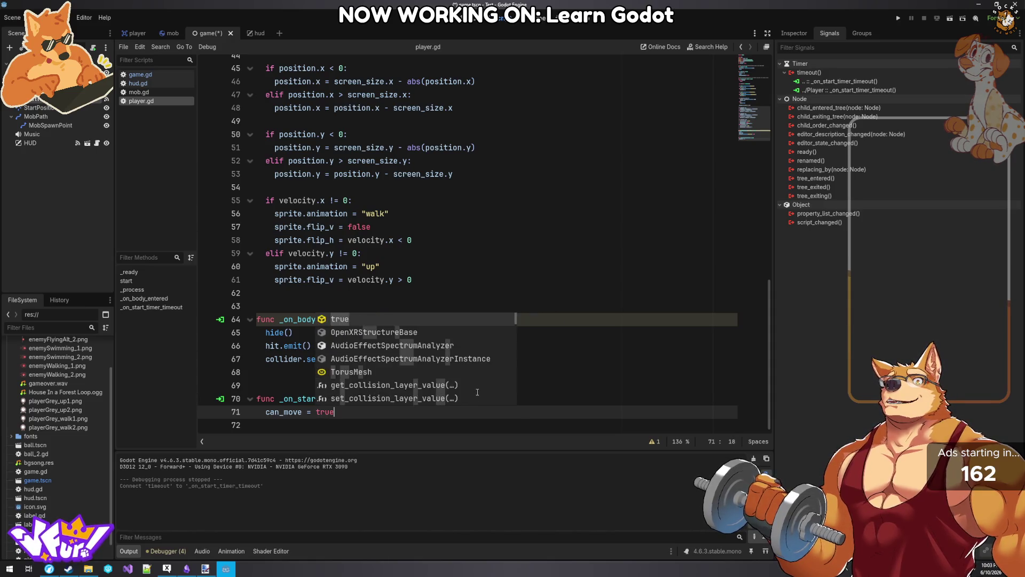
{"action": "key", "text": "Escape"}
- Add can_move = false after hit.emit() in _on_body_entered and save the script
{"action": "left_click", "coordinate": [333, 350]}
{"action": "key", "text": "Return"}
{"action": "type", "text": "can_move = false"}
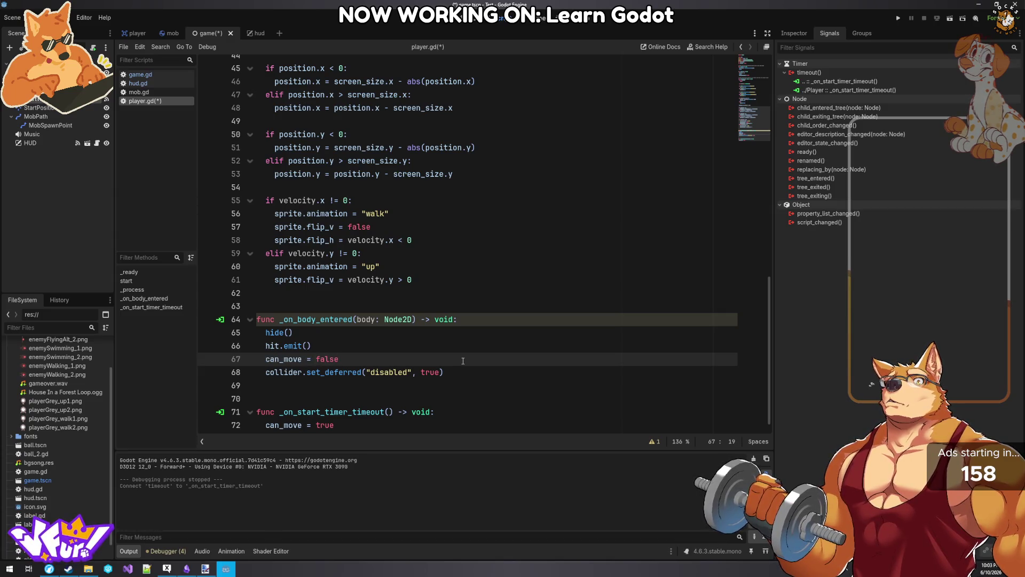
{"action": "left_click", "coordinate": [310, 407]}
{"action": "key", "text": "BackSpace"}
{"action": "key", "text": "ctrl+s"}
- Extend the _process visibility check with 'or can_move == false' and save player.gd
{"action": "left_click", "coordinate": [295, 362]}
{"action": "left_click", "coordinate": [450, 187]}
{"action": "scroll", "coordinate": [449, 189], "scroll_direction": "up", "scroll_amount": 3}
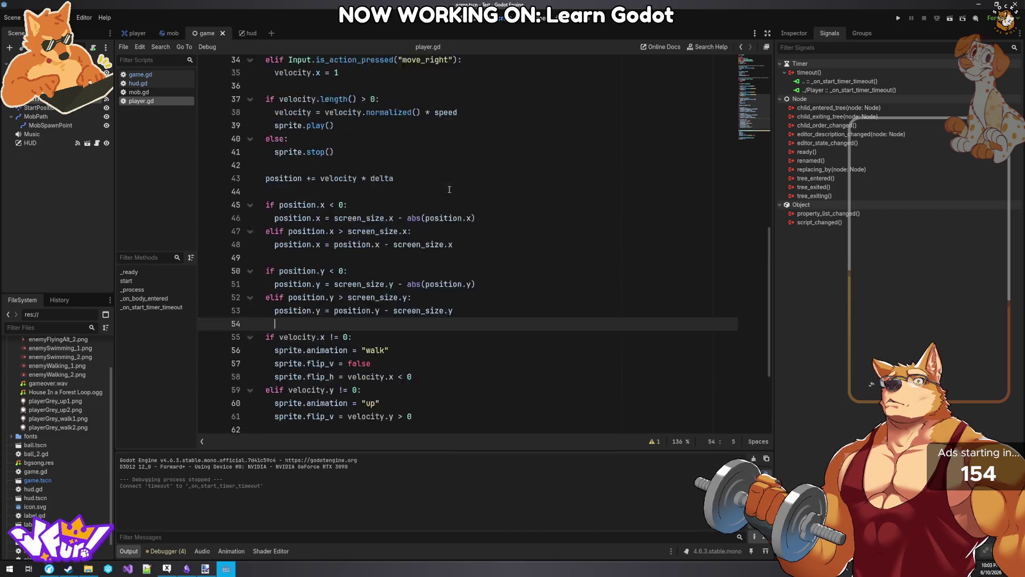
{"action": "scroll", "coordinate": [450, 190], "scroll_direction": "up", "scroll_amount": 10}
{"action": "left_click", "coordinate": [328, 282]}
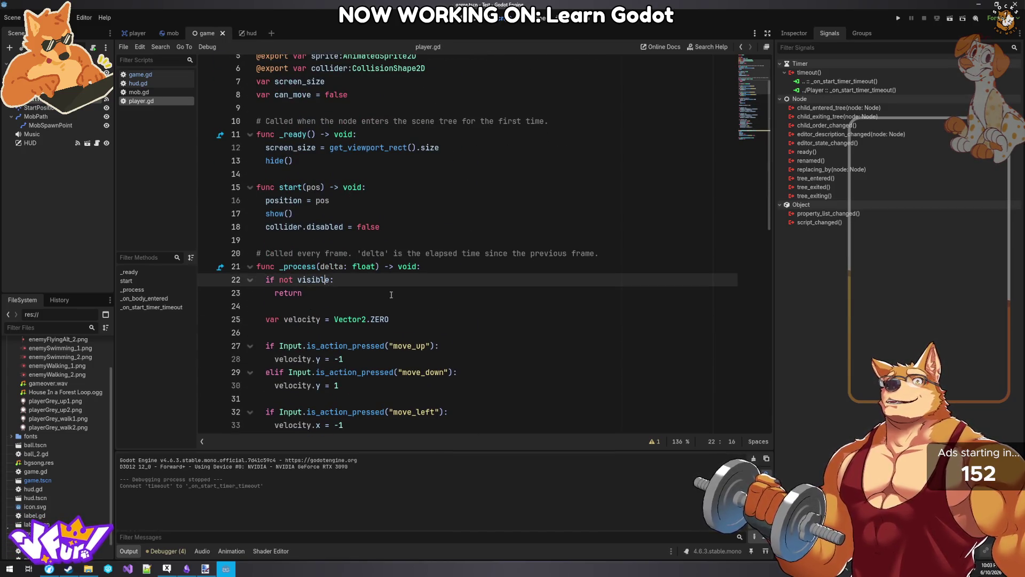
{"action": "type", "text": "or can_move i"}
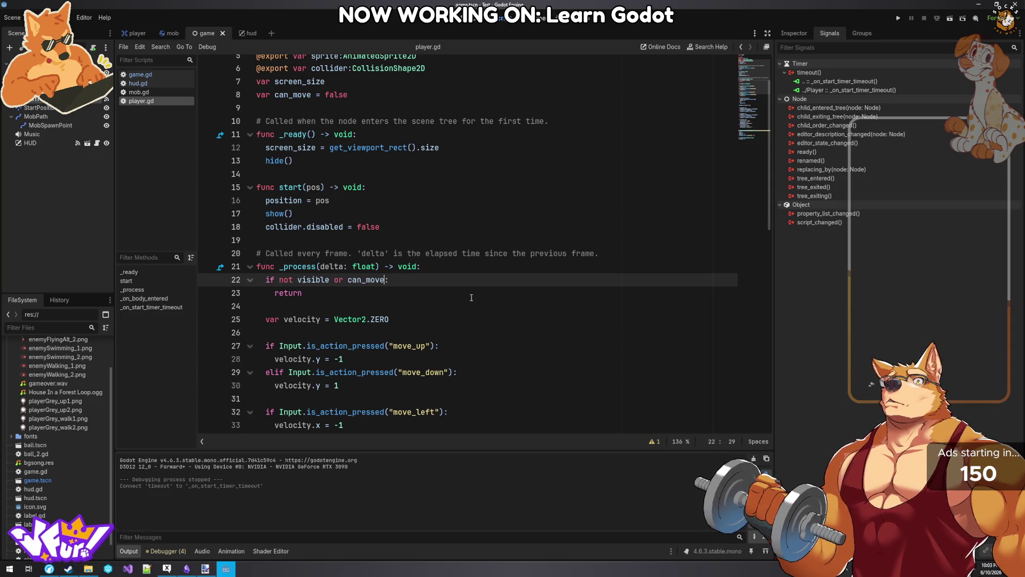
{"action": "key", "text": "BackSpace"}
{"action": "type", "text": "== false"}
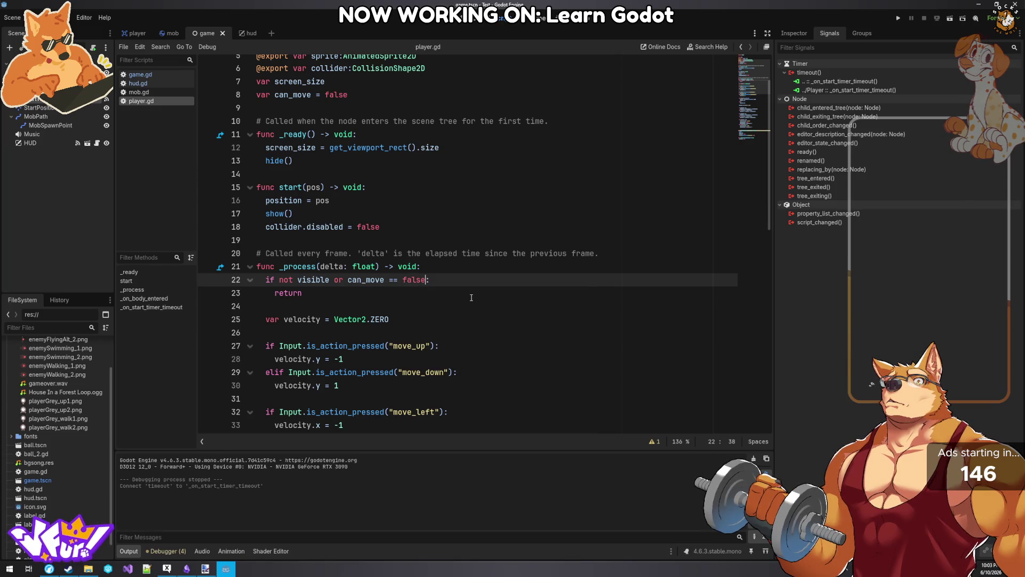
{"action": "key", "text": "ctrl+s"}
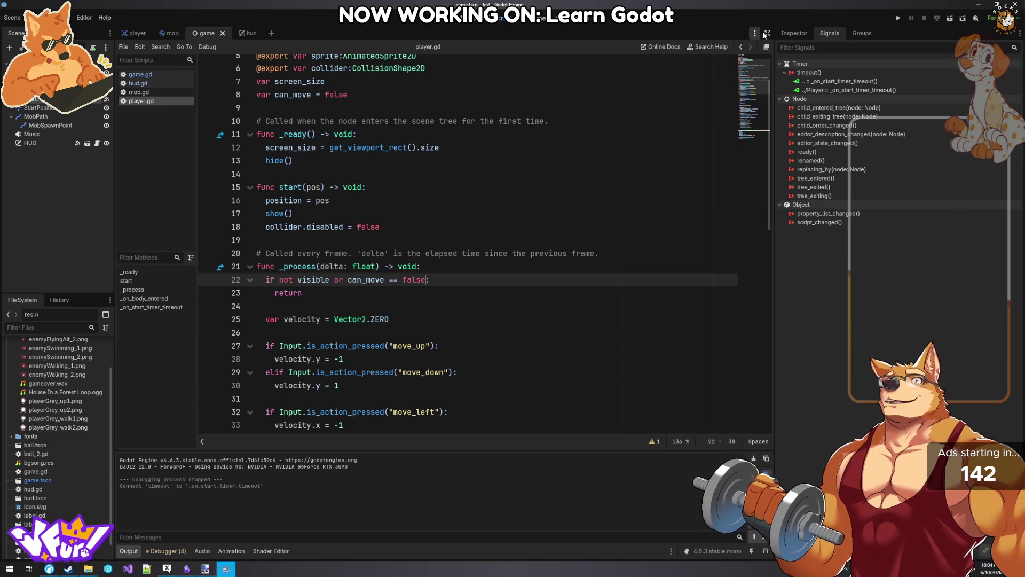
- Run the game, start a round and dodge mobs until Game Over at score 16, then stop it
{"action": "left_click", "coordinate": [899, 18]}
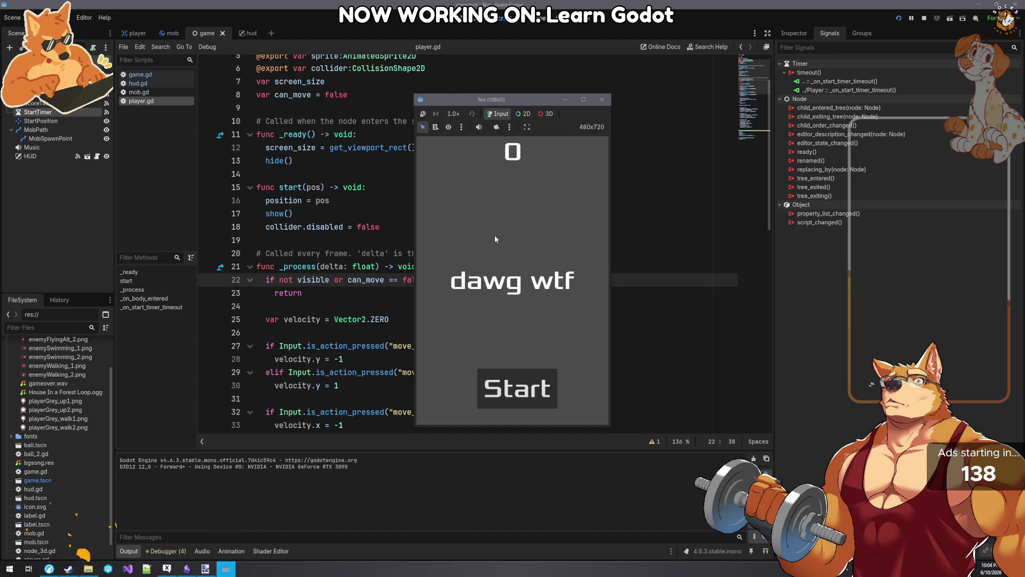
{"action": "left_click", "coordinate": [520, 390]}
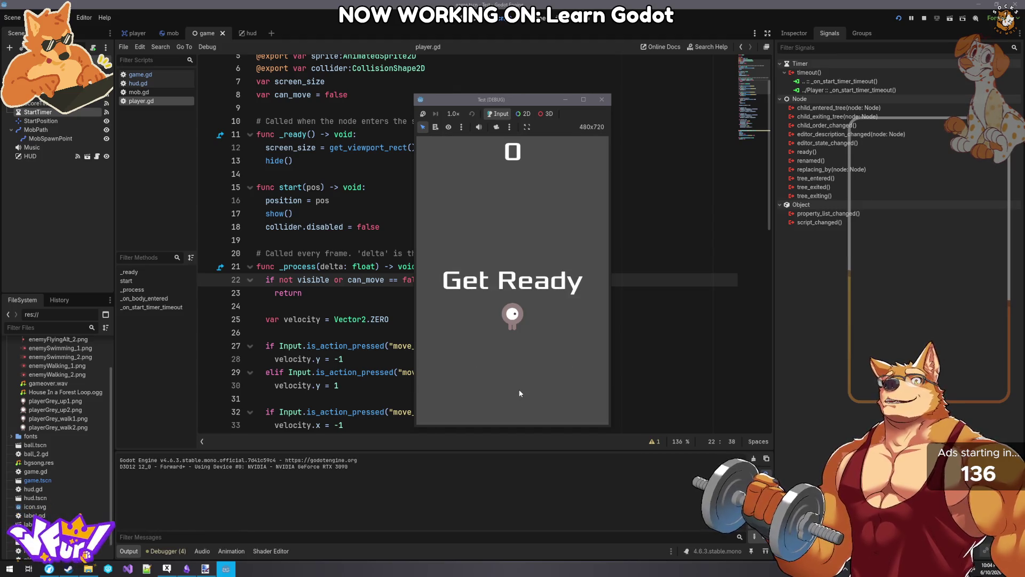
{"action": "key", "text": "Down"}
{"action": "key", "text": "Up"}
{"action": "key", "text": "Left"}
{"action": "key", "text": "Right"}
{"action": "key", "text": "Down"}
{"action": "key", "text": "Left"}
{"action": "key", "text": "Up"}
{"action": "key", "text": "Right"}
{"action": "key", "text": "Down"}
{"action": "key", "text": "Left"}
{"action": "key", "text": "Right"}
{"action": "key", "text": "Up"}
{"action": "key", "text": "Left"}
{"action": "key", "text": "Right"}
{"action": "key", "text": "Down"}
{"action": "key", "text": "Up"}
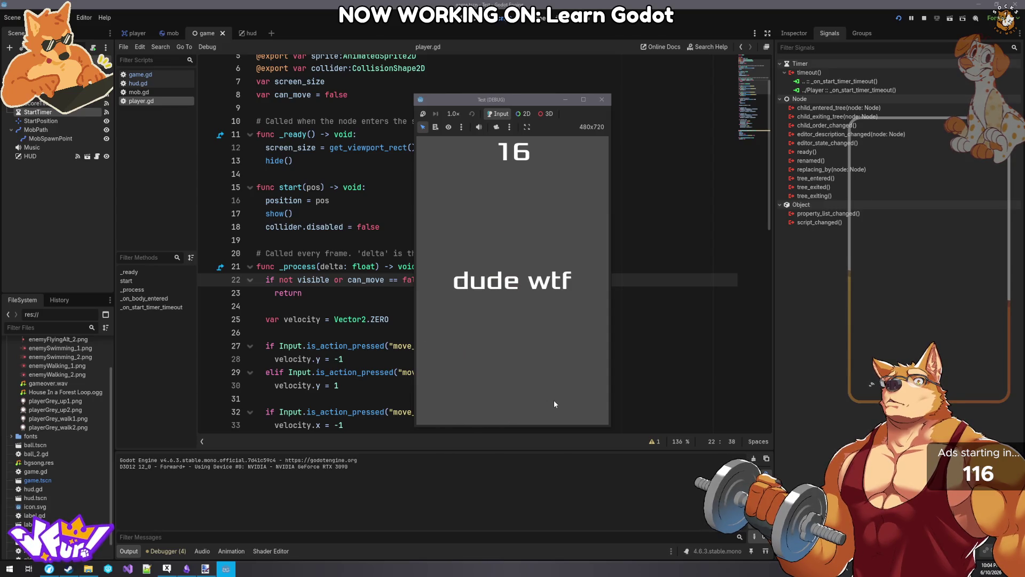
{"action": "left_click", "coordinate": [602, 100]}
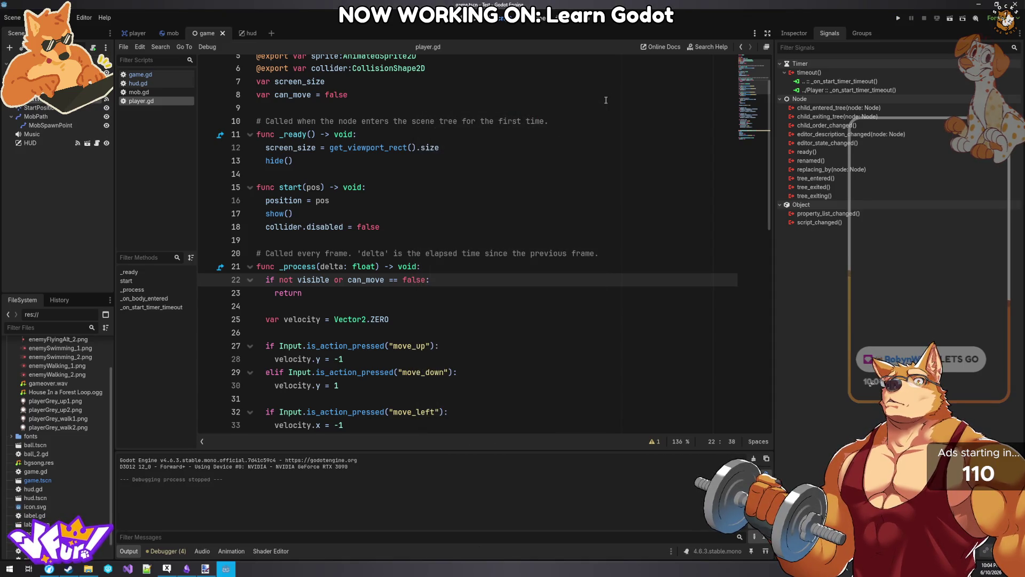
- Open hud.gd and cut the Title.text and Title.show lines from show_game_over
{"action": "left_click", "coordinate": [142, 75]}
{"action": "scroll", "coordinate": [409, 281], "scroll_direction": "down", "scroll_amount": 6}
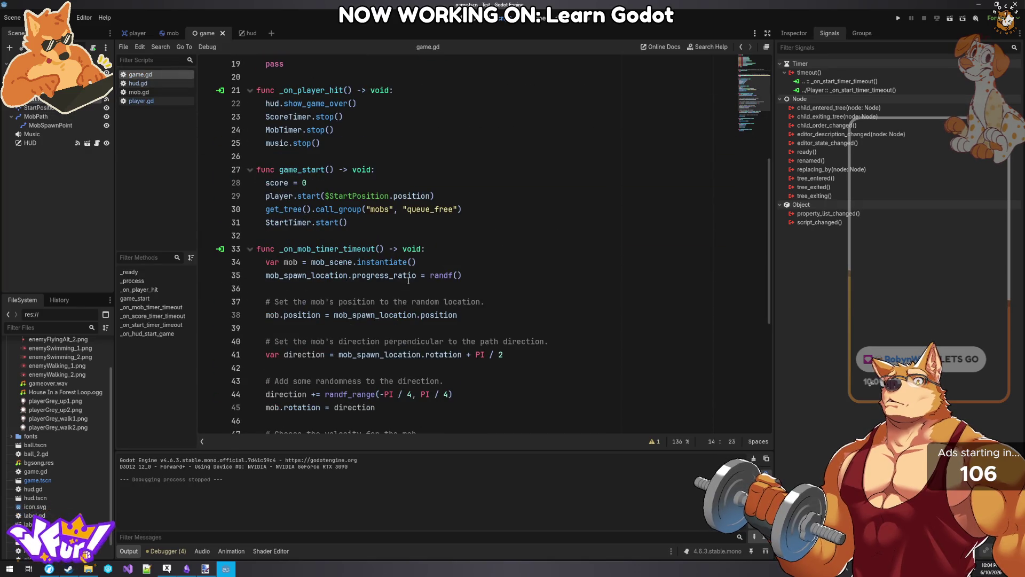
{"action": "scroll", "coordinate": [408, 281], "scroll_direction": "down", "scroll_amount": 4}
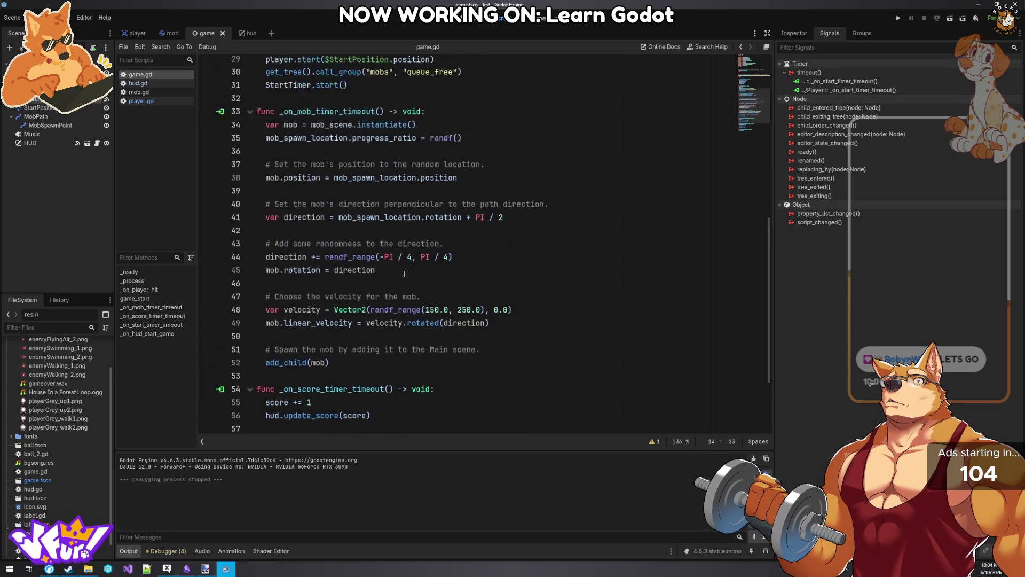
{"action": "scroll", "coordinate": [405, 274], "scroll_direction": "up", "scroll_amount": 10}
{"action": "left_click", "coordinate": [139, 84]}
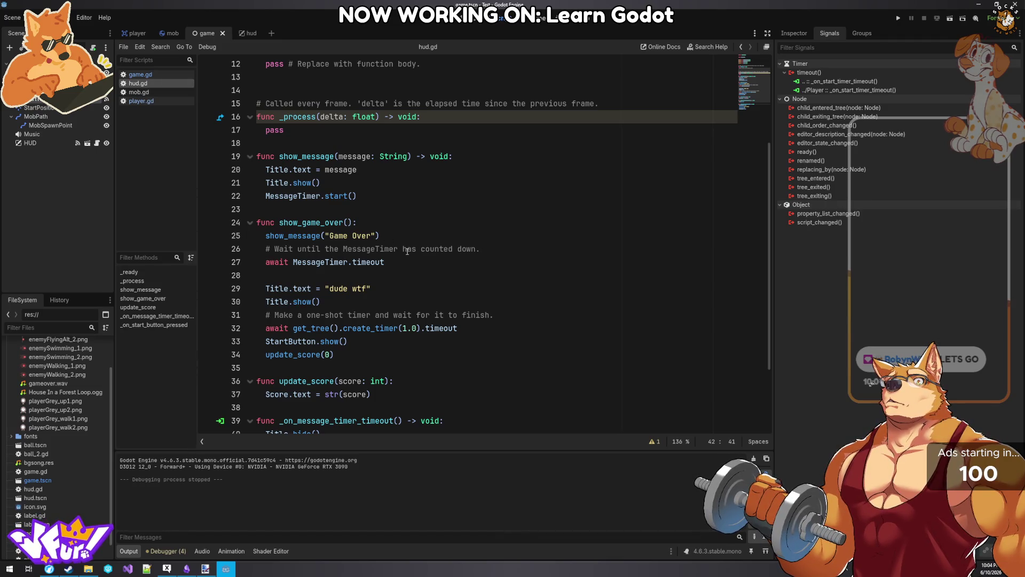
{"action": "left_click_drag", "start_coordinate": [356, 353], "coordinate": [266, 354]}
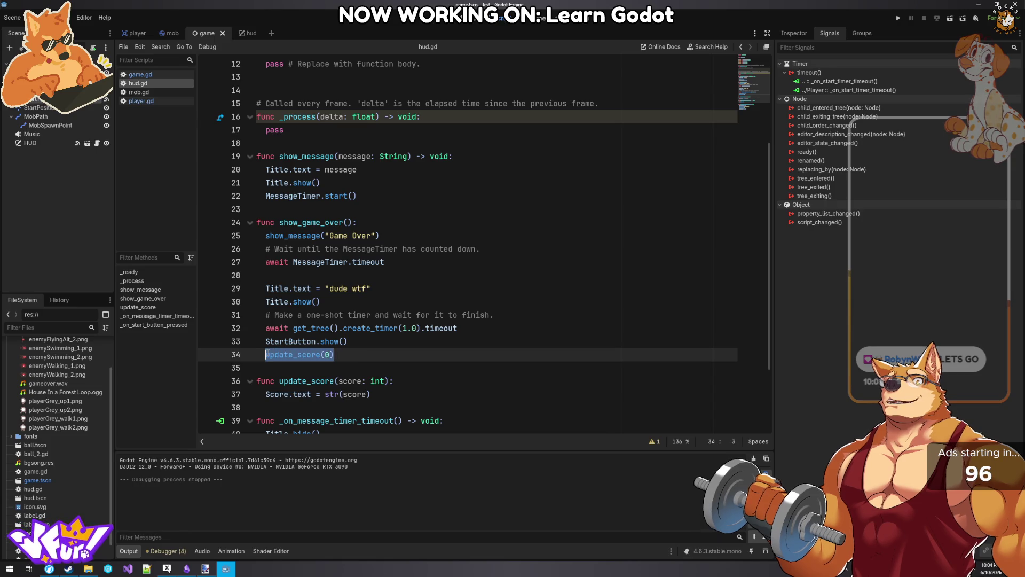
{"action": "key", "text": "BackSpace"}
{"action": "left_click", "coordinate": [380, 290]}
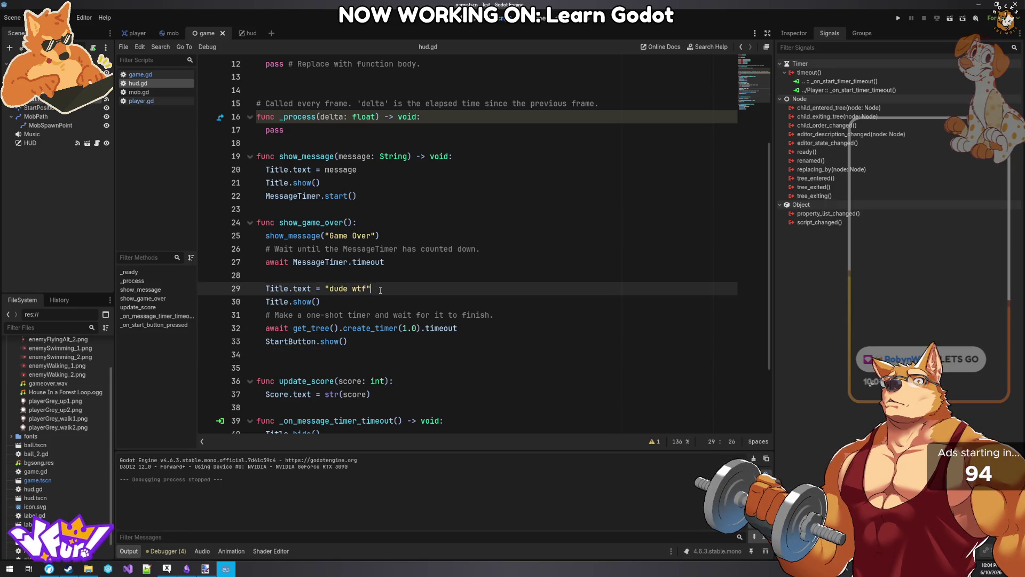
{"action": "key", "text": "ctrl+z"}
{"action": "left_click_drag", "start_coordinate": [367, 302], "coordinate": [257, 289]}
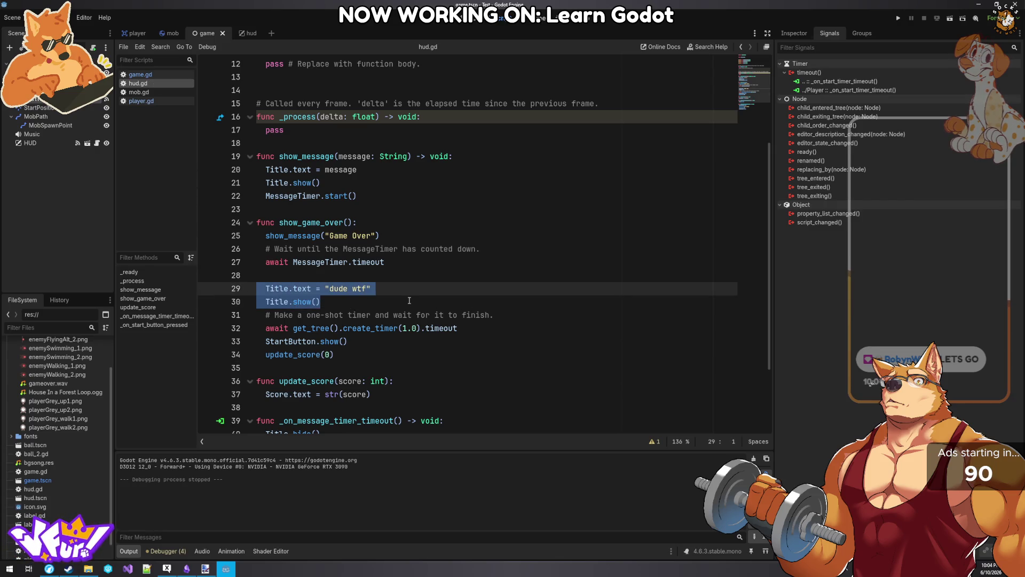
{"action": "key", "text": "Delete"}
{"action": "key", "text": "BackSpace"}
- Paste the title lines right after the create_timer await and fix their indentation
{"action": "left_click", "coordinate": [483, 303]}
{"action": "key", "text": "Return"}
{"action": "type", "text": "Title.text = \"dude wtf\"   Title.show()"}
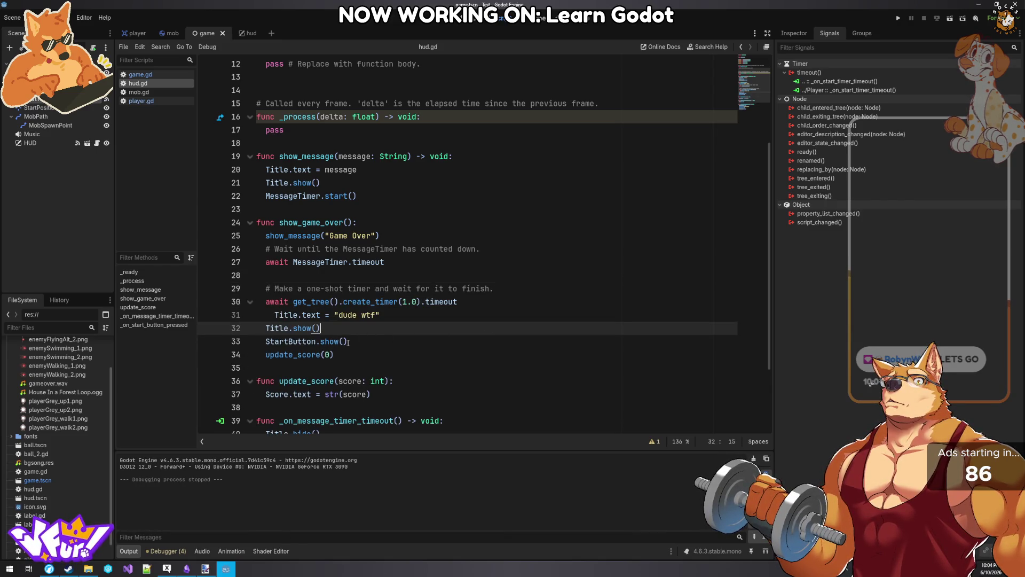
{"action": "left_click", "coordinate": [275, 314]}
{"action": "key", "text": "BackSpace"}
- Move update_score(0) below the title text line, tidy empty lines and save hud.gd
{"action": "key", "text": "Down"}
{"action": "key", "text": "Down"}
{"action": "key", "text": "Down"}
{"action": "key", "text": "shift+End"}
{"action": "key", "text": "ctrl+c"}
{"action": "key", "text": "BackSpace"}
{"action": "left_click", "coordinate": [377, 316]}
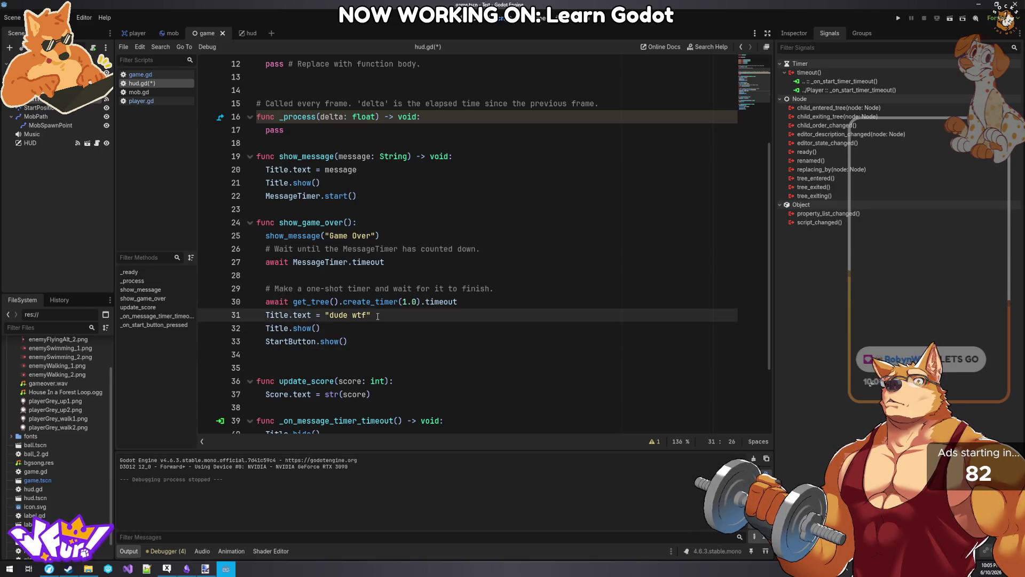
{"action": "key", "text": "Return"}
{"action": "key", "text": "ctrl+v"}
{"action": "left_click", "coordinate": [285, 375]}
{"action": "key", "text": "BackSpace"}
{"action": "key", "text": "BackSpace"}
{"action": "key", "text": "Left"}
{"action": "key", "text": "ctrl+s"}
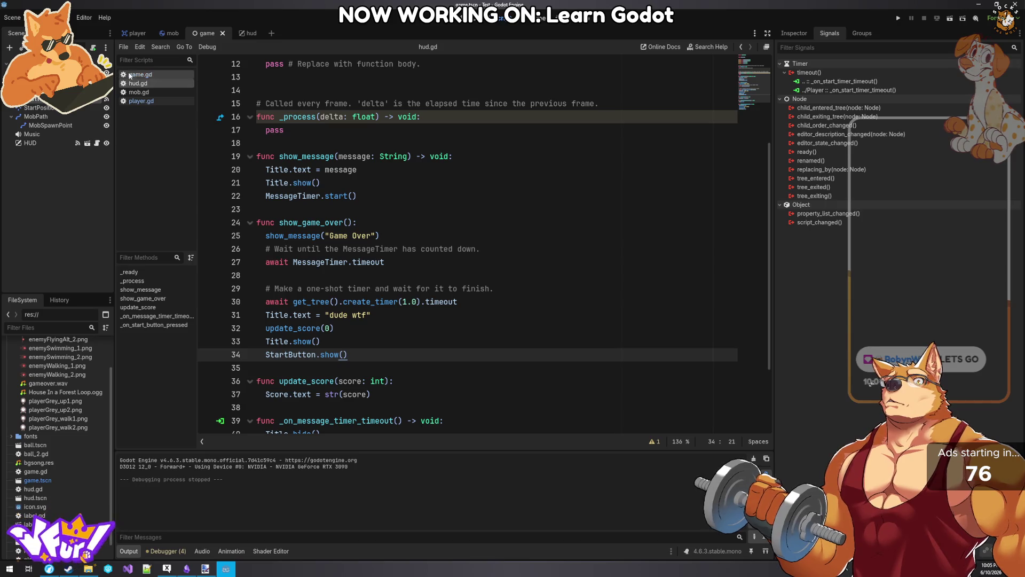
- Open the mob scene's collision shape properties in the 2D view
{"action": "left_click", "coordinate": [169, 34]}
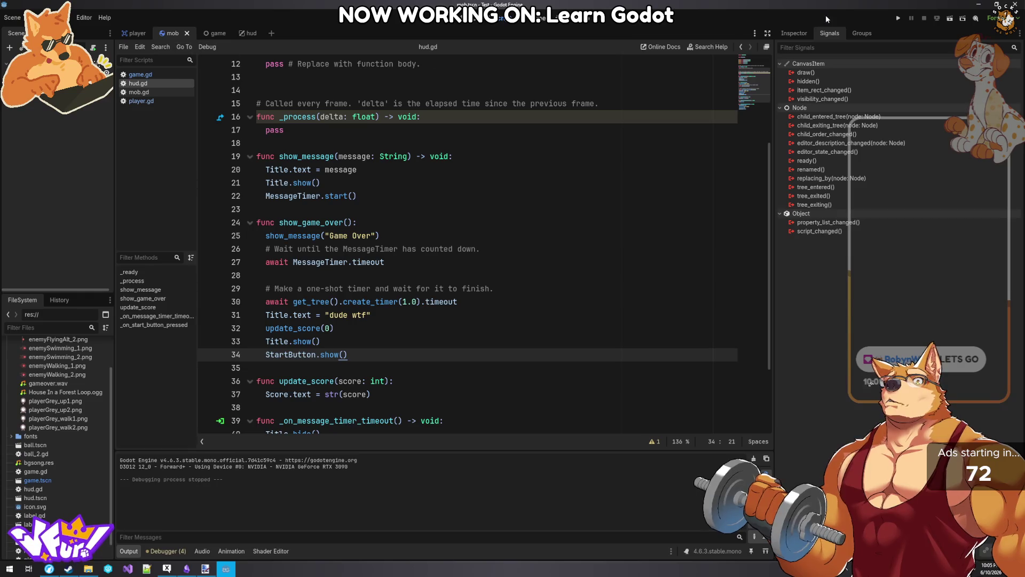
{"action": "left_click", "coordinate": [786, 36]}
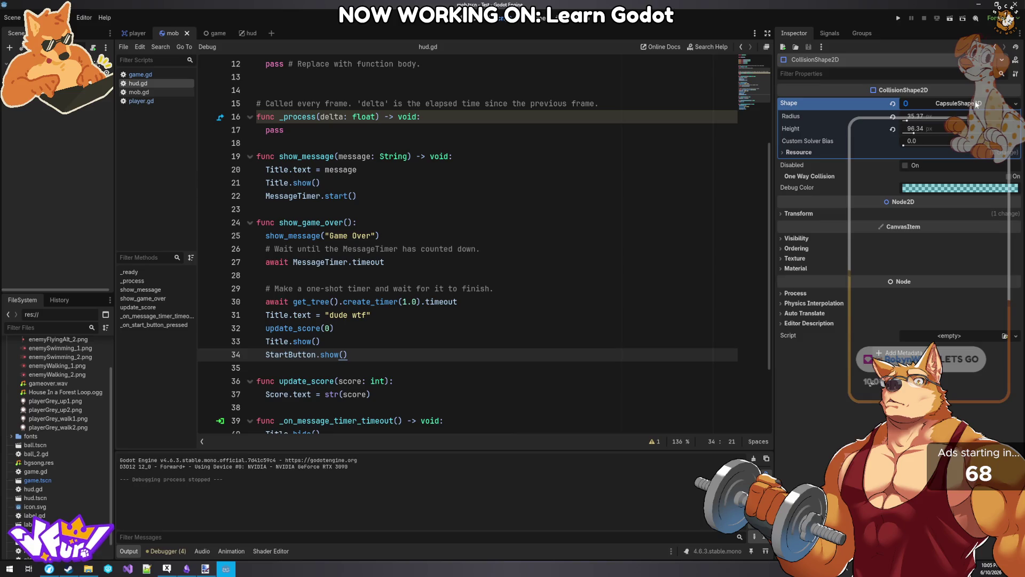
{"action": "left_click", "coordinate": [447, 23]}
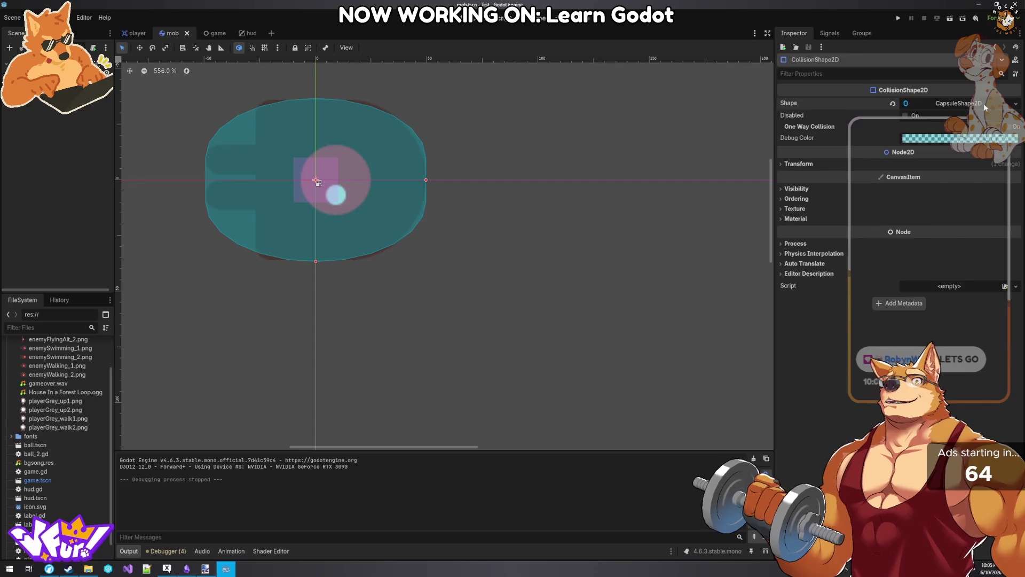
- Give the mob's CollisionShape2D a new CapsuleShape2D with scale reset to 1 and rotation 90°
{"action": "left_click", "coordinate": [1016, 104]}
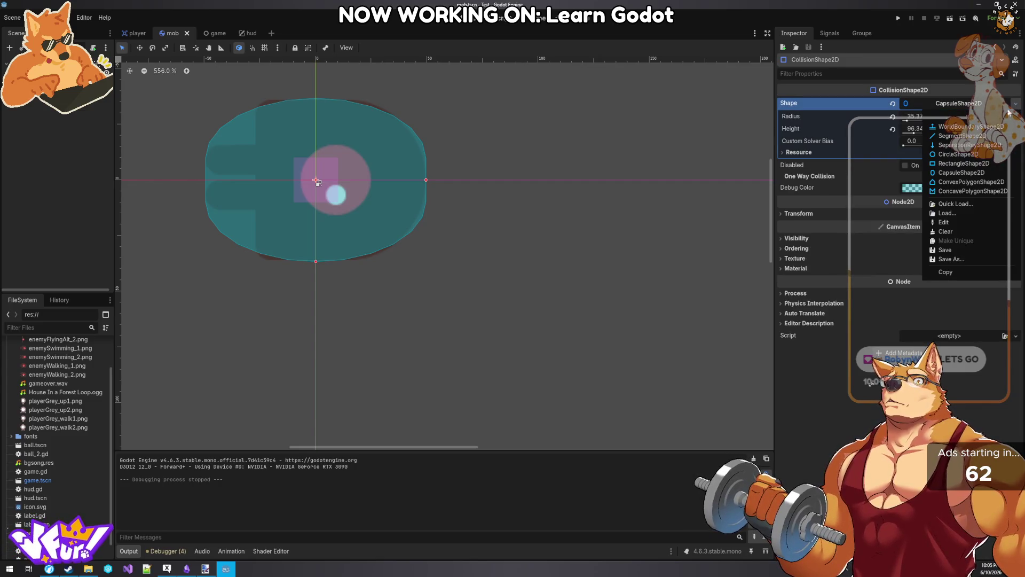
{"action": "left_click", "coordinate": [963, 174]}
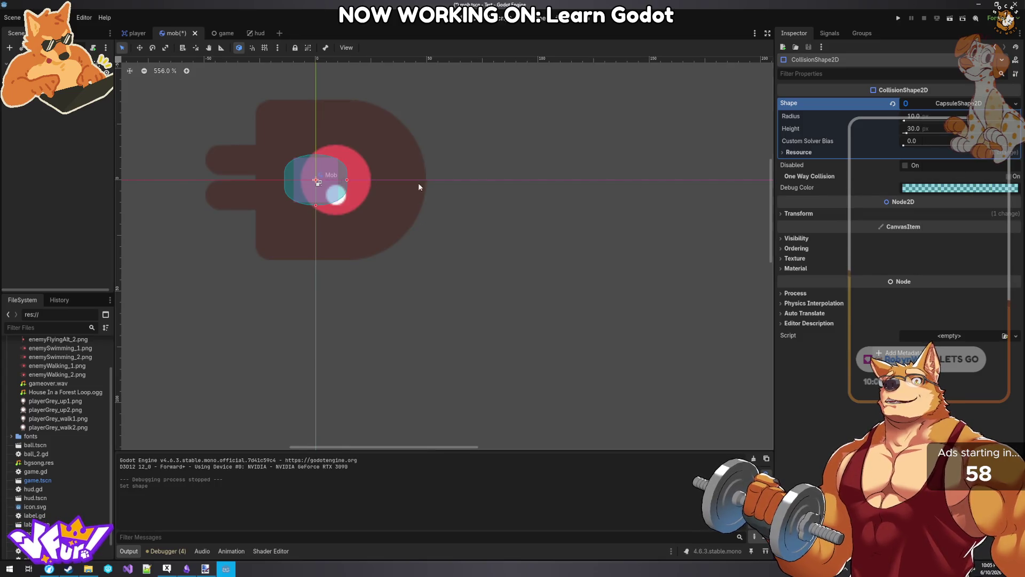
{"action": "left_click", "coordinate": [782, 213]}
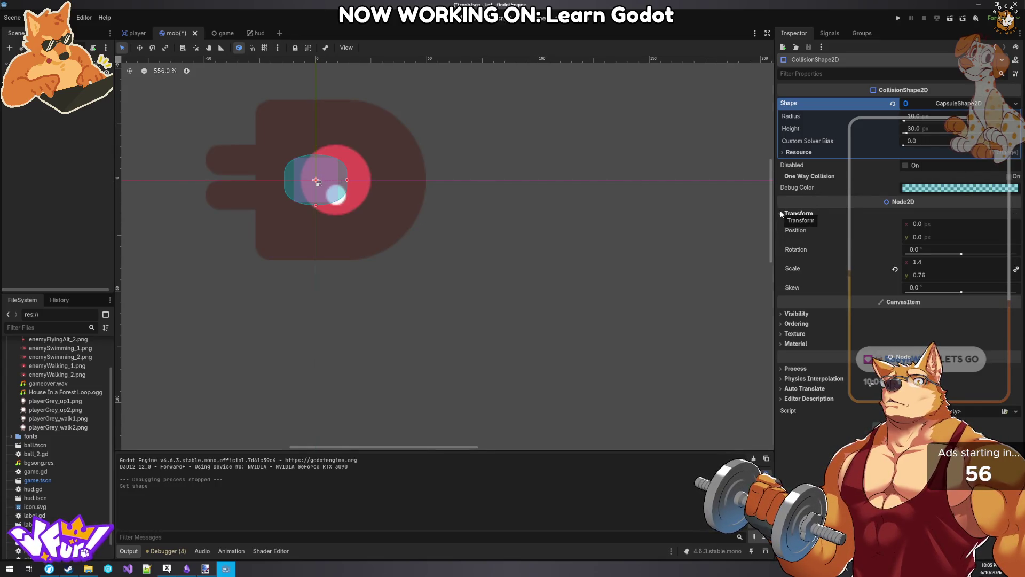
{"action": "left_click", "coordinate": [895, 269]}
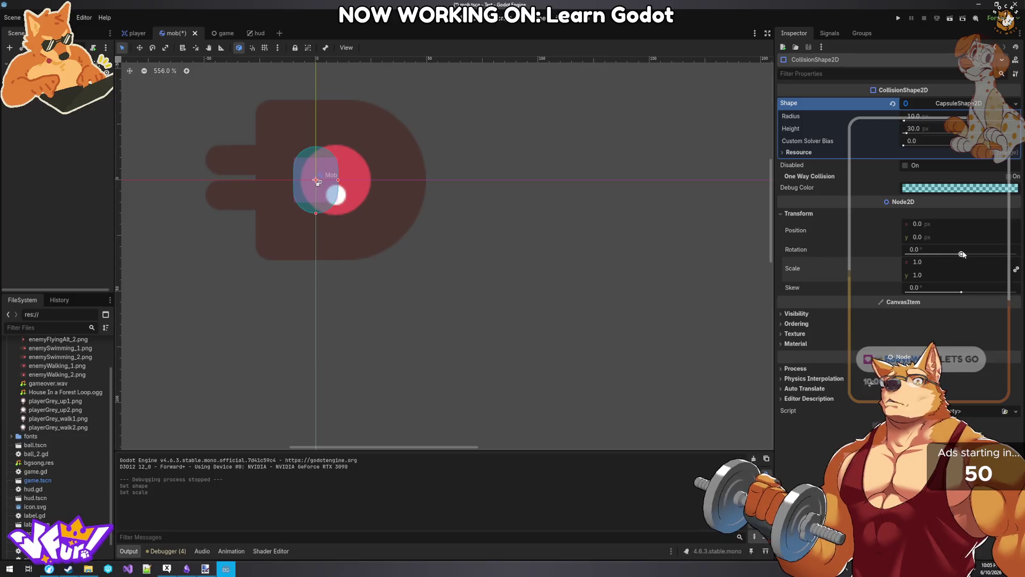
{"action": "left_click_drag", "start_coordinate": [961, 255], "coordinate": [978, 259]}
{"action": "left_click", "coordinate": [949, 249]}
{"action": "type", "text": "90"}
{"action": "key", "text": "Return"}
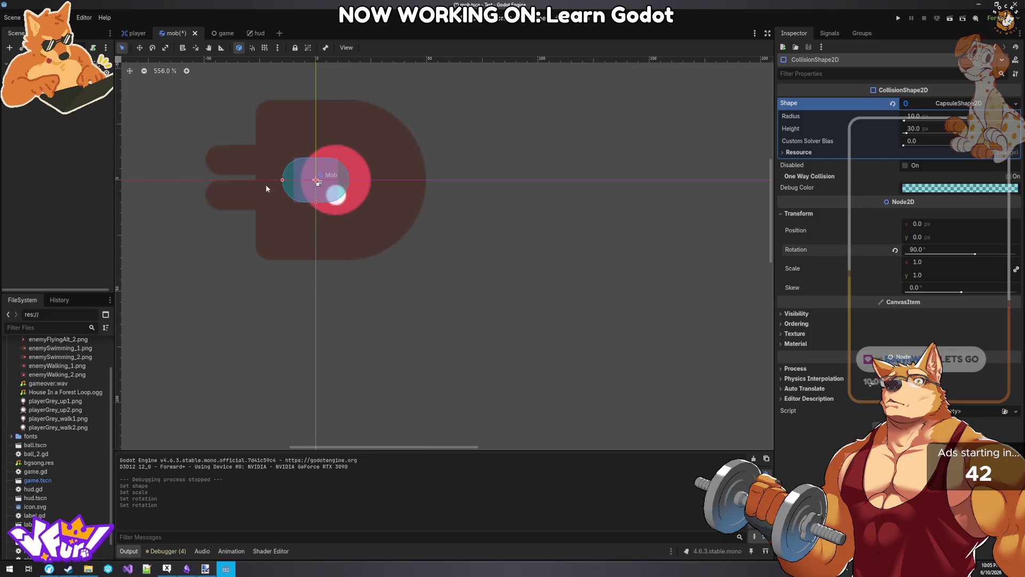
- Resize the capsule to height 100 and radius 36 and save the mob scene
{"action": "left_click_drag", "start_coordinate": [283, 182], "coordinate": [205, 180]}
{"action": "left_click_drag", "start_coordinate": [316, 203], "coordinate": [315, 262]}
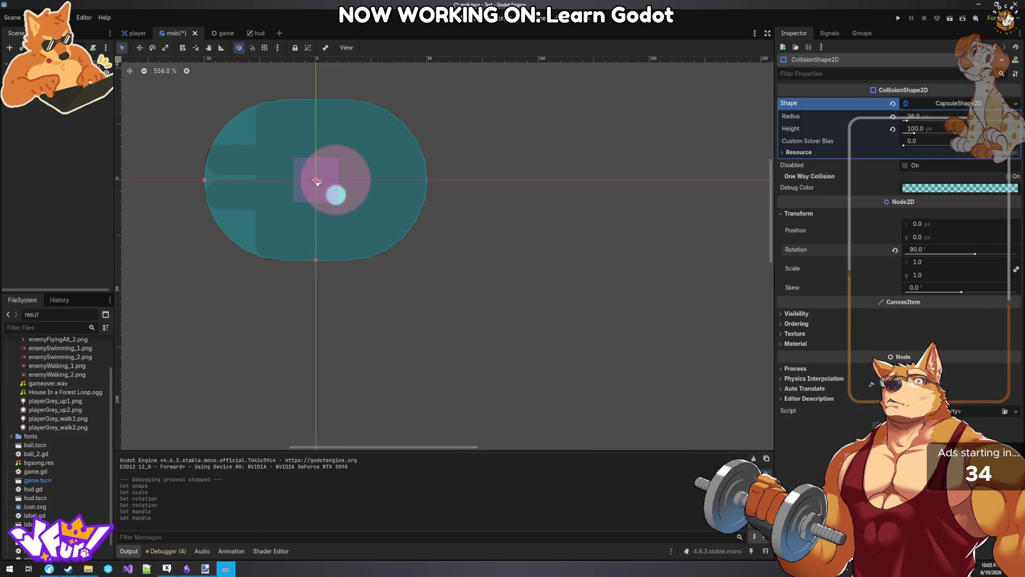
{"action": "key", "text": "ctrl+s"}
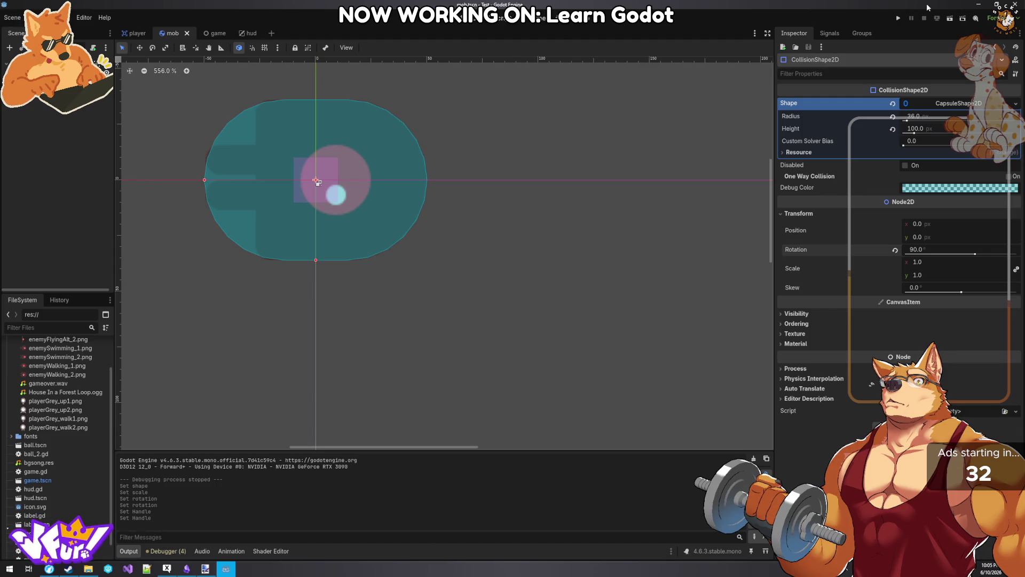
{"action": "left_click", "coordinate": [900, 21]}
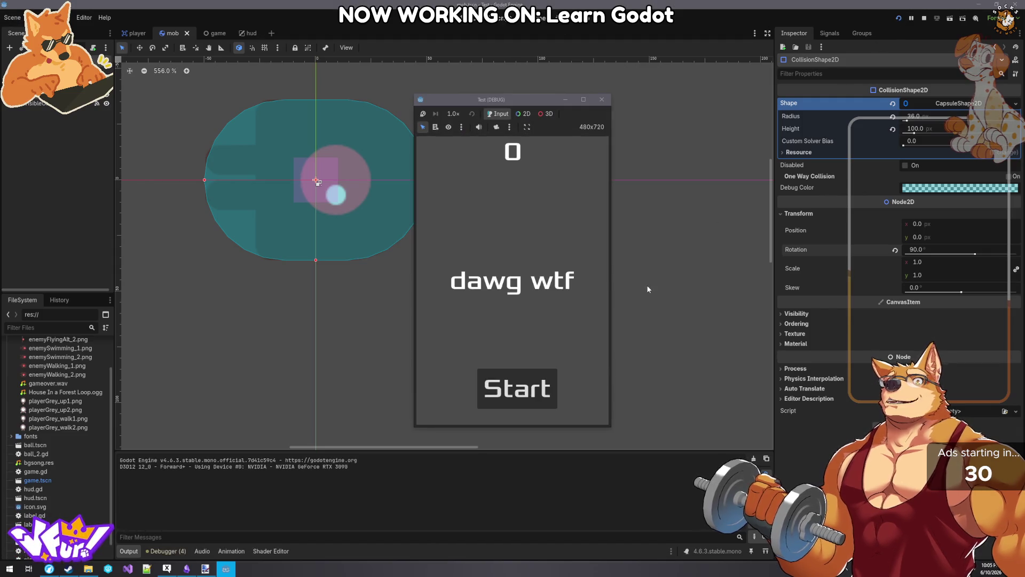
- Start a round, dodge mobs until Game Over at score 12, then stop the test run
{"action": "left_click", "coordinate": [510, 390]}
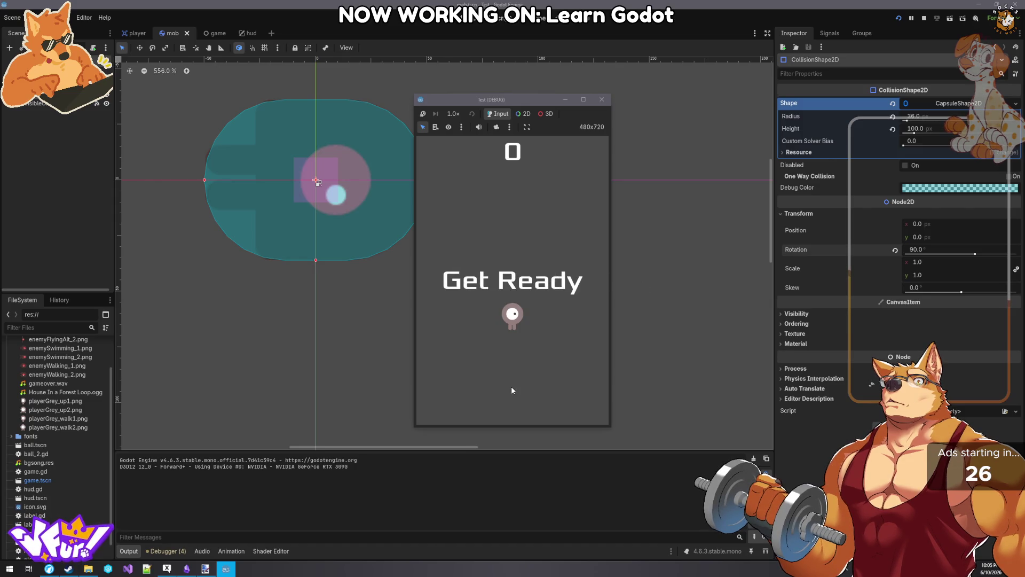
{"action": "key", "text": "Up"}
{"action": "key", "text": "Right"}
{"action": "key", "text": "Down"}
{"action": "key", "text": "Left"}
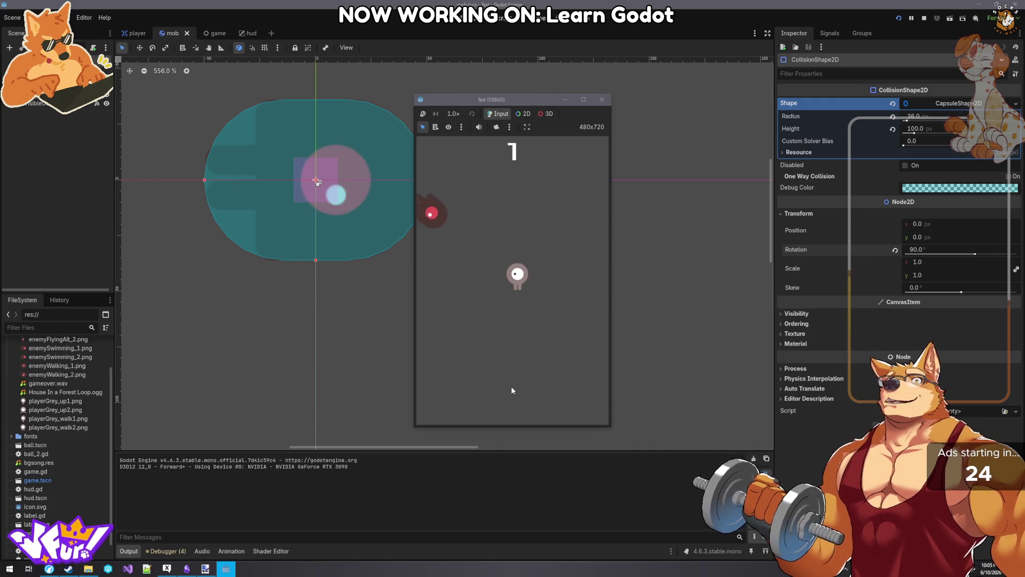
{"action": "key", "text": "Right"}
{"action": "key", "text": "Left"}
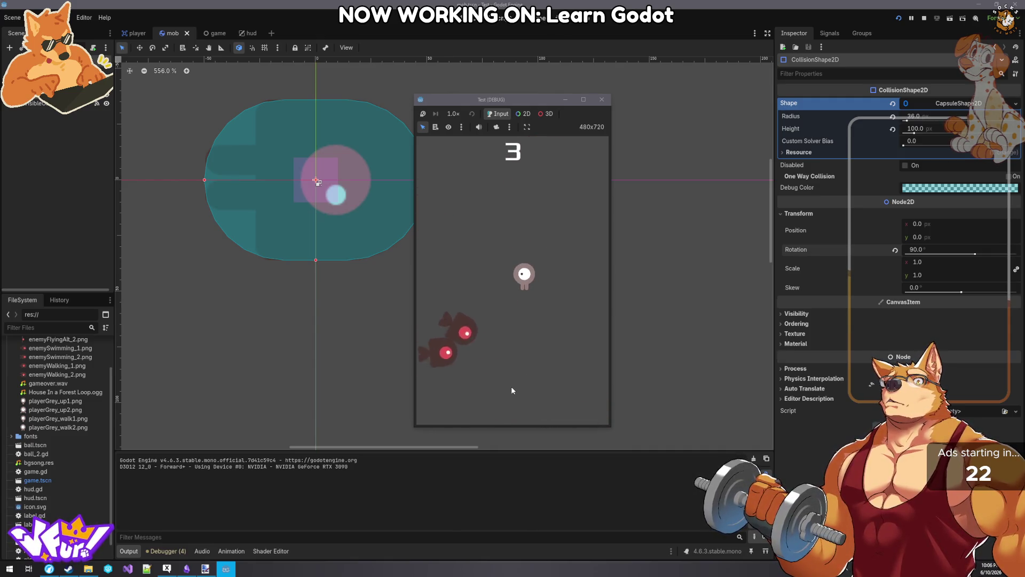
{"action": "key", "text": "Left"}
{"action": "key", "text": "Right"}
{"action": "key", "text": "Up"}
{"action": "key", "text": "Left"}
{"action": "key", "text": "Right"}
{"action": "key", "text": "Up"}
{"action": "key", "text": "Left"}
{"action": "key", "text": "Right"}
{"action": "key", "text": "Up"}
{"action": "key", "text": "Down"}
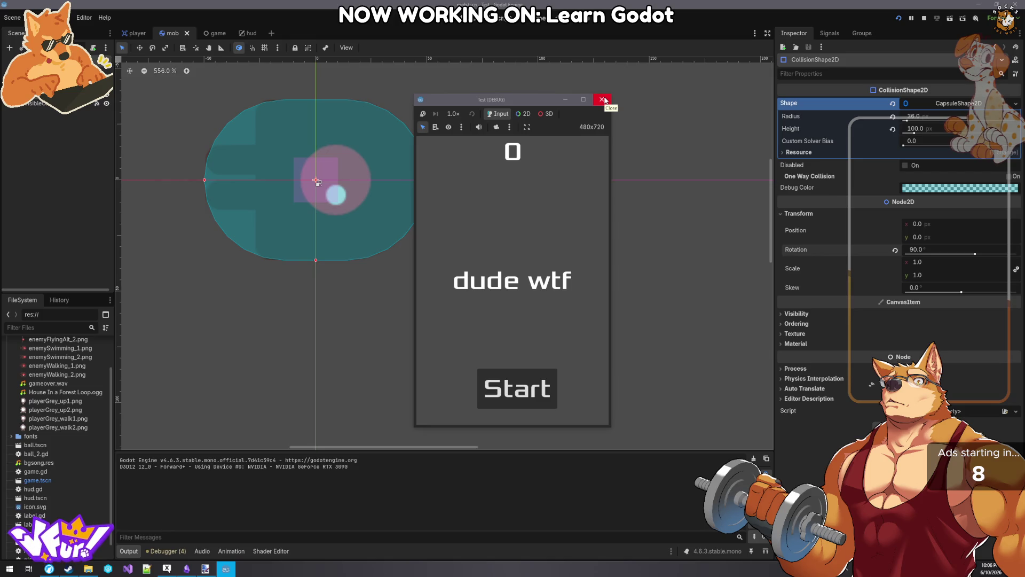
{"action": "left_click", "coordinate": [603, 100]}
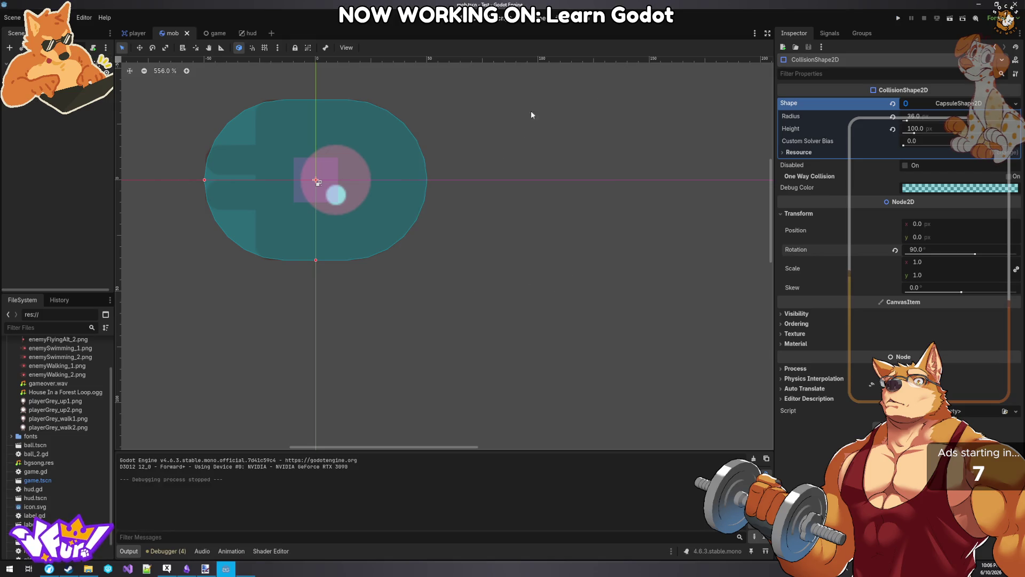
- In hud.gd, move the update_score(0) call to just after StartButton.show()
{"action": "left_click", "coordinate": [242, 35]}
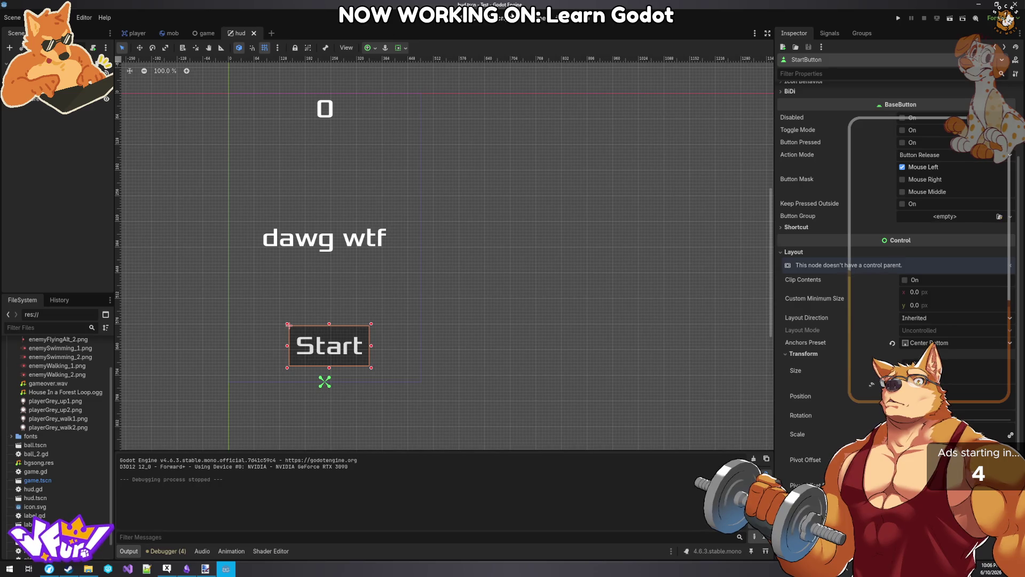
{"action": "left_click", "coordinate": [501, 20]}
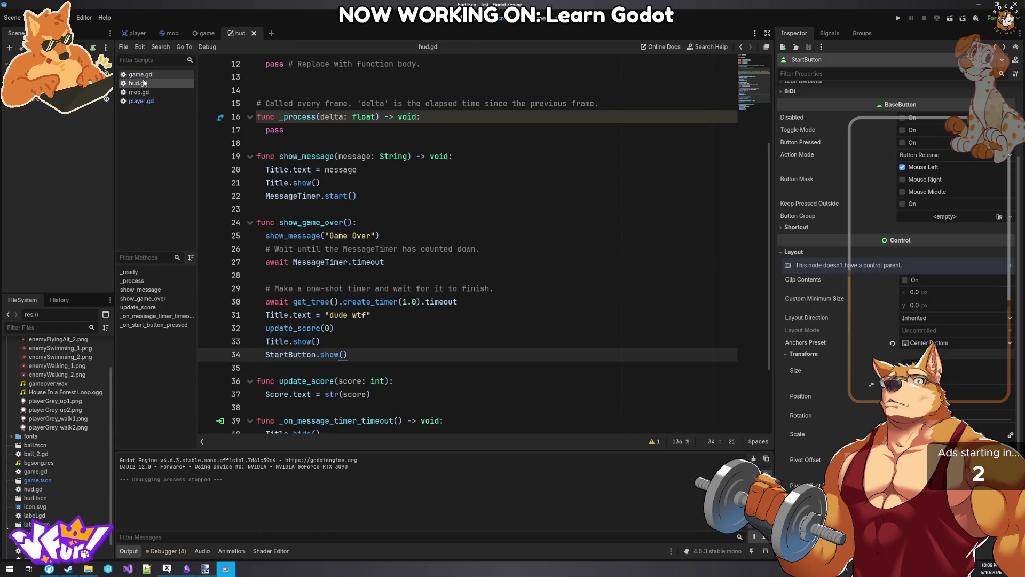
{"action": "left_click", "coordinate": [398, 249]}
{"action": "left_click", "coordinate": [398, 263]}
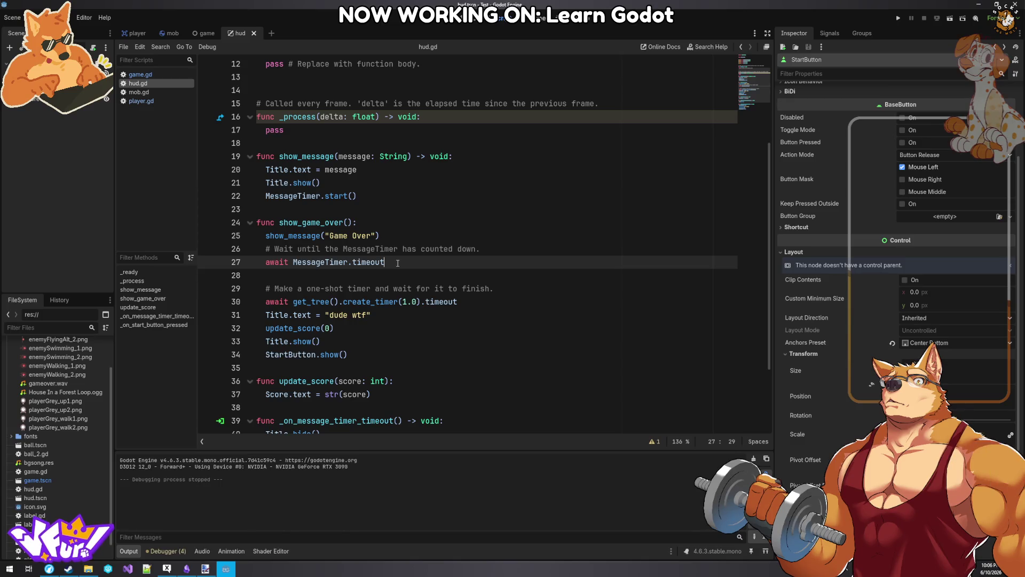
{"action": "mouse_move", "coordinate": [398, 263]}
{"action": "left_mouse_down"}
{"action": "mouse_move", "coordinate": [224, 238]}
{"action": "mouse_move", "coordinate": [184, 250]}
{"action": "left_mouse_up"}
{"action": "left_click_drag", "start_coordinate": [335, 328], "coordinate": [265, 328]}
{"action": "key", "text": "ctrl+c"}
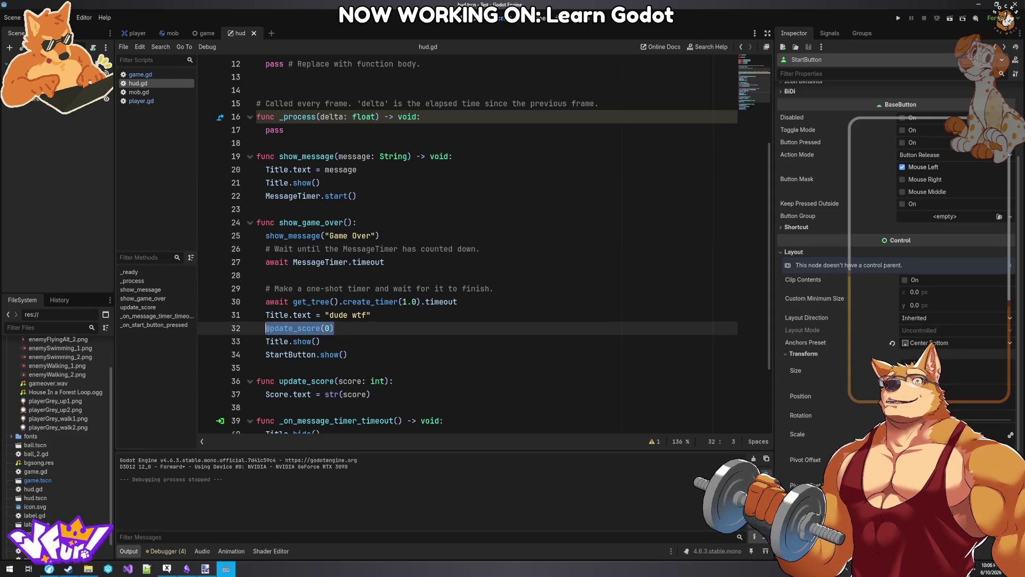
{"action": "key", "text": "BackSpace"}
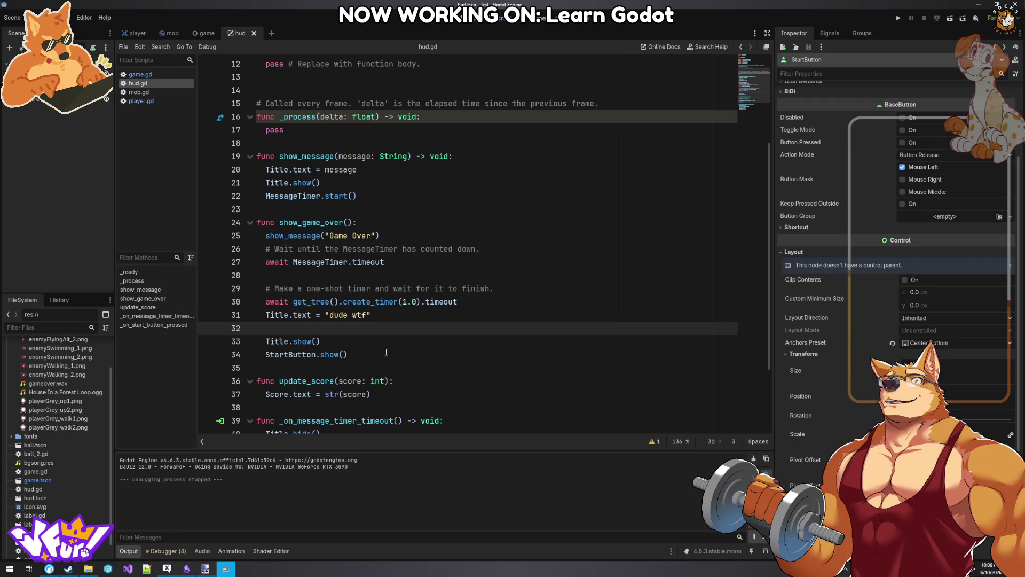
{"action": "key", "text": "BackSpace"}
{"action": "left_click", "coordinate": [372, 342]}
{"action": "key", "text": "Return"}
{"action": "key", "text": "ctrl+v"}
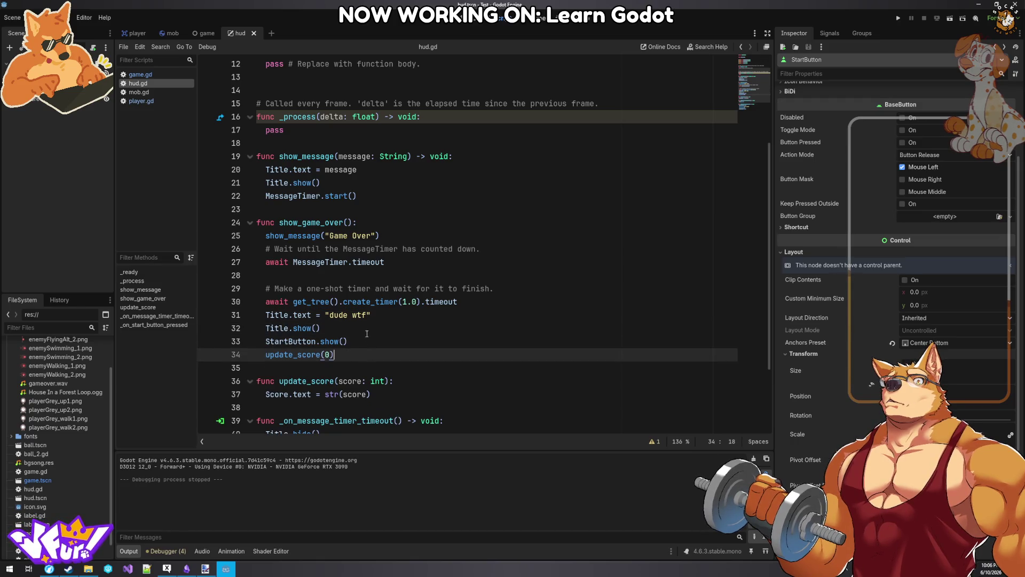
- Move the 'dude wtf' Title text line directly below the MessageTimer await
{"action": "left_click_drag", "start_coordinate": [384, 318], "coordinate": [265, 320]}
{"action": "key", "text": "ctrl+c"}
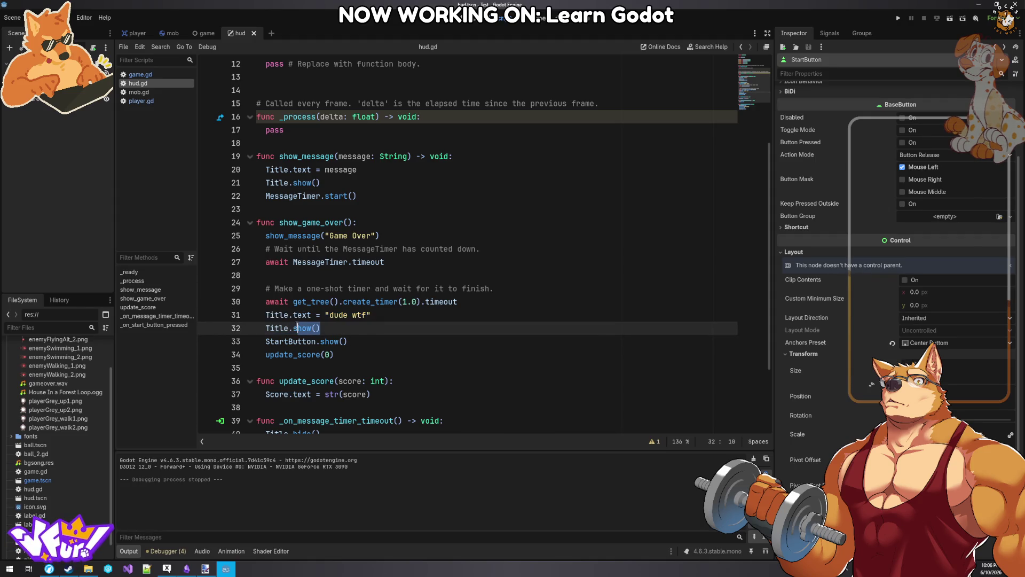
{"action": "left_click", "coordinate": [404, 314]}
{"action": "left_click_drag", "start_coordinate": [404, 314], "coordinate": [266, 315]}
{"action": "key", "text": "BackSpace"}
{"action": "left_click", "coordinate": [404, 264]}
{"action": "key", "text": "Return"}
{"action": "key", "text": "ctrl+v"}
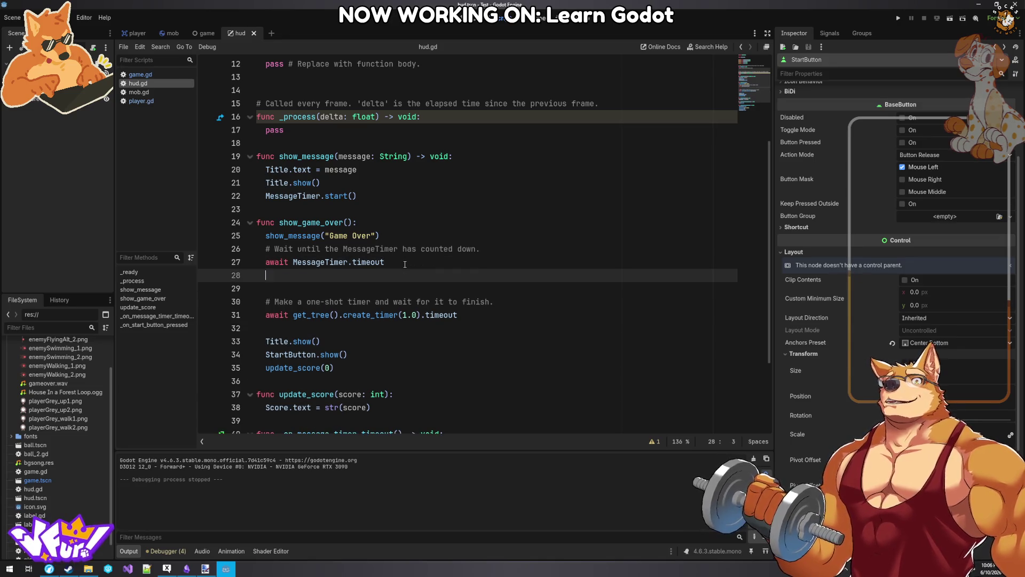
- Change that title text to "Game Over", re-add the 'dude wtf' line further down, and save
{"action": "left_click_drag", "start_coordinate": [369, 277], "coordinate": [328, 275]}
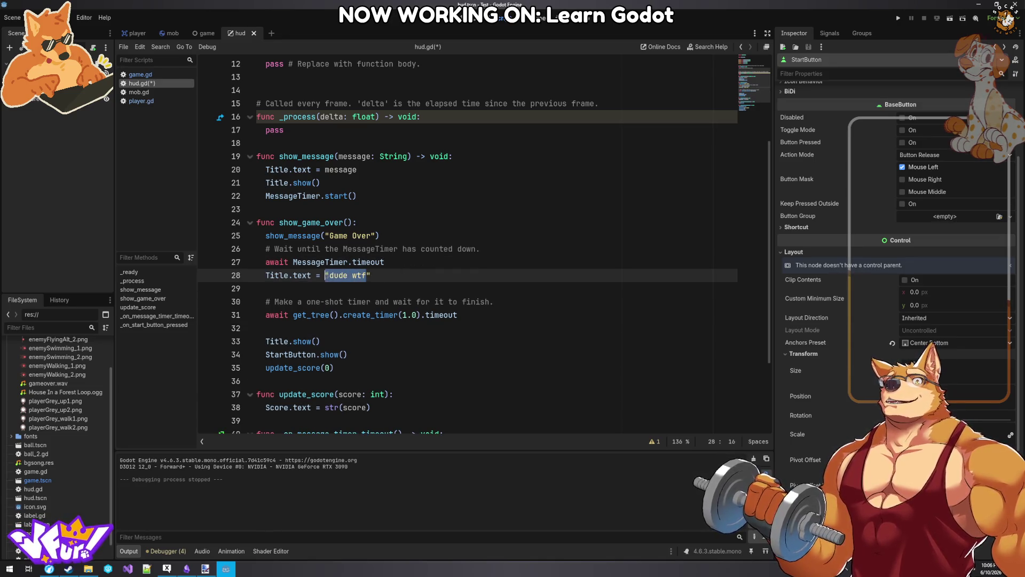
{"action": "type", "text": "Game Over"}
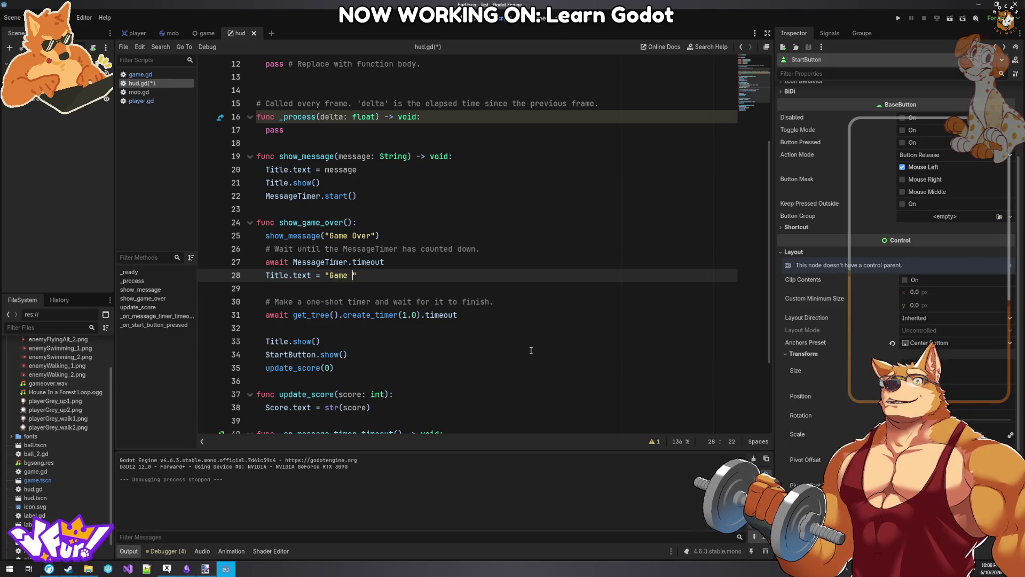
{"action": "key", "text": "Down"}
{"action": "key", "text": "Down"}
{"action": "key", "text": "Down"}
{"action": "key", "text": "Down"}
{"action": "key", "text": "ctrl+v"}
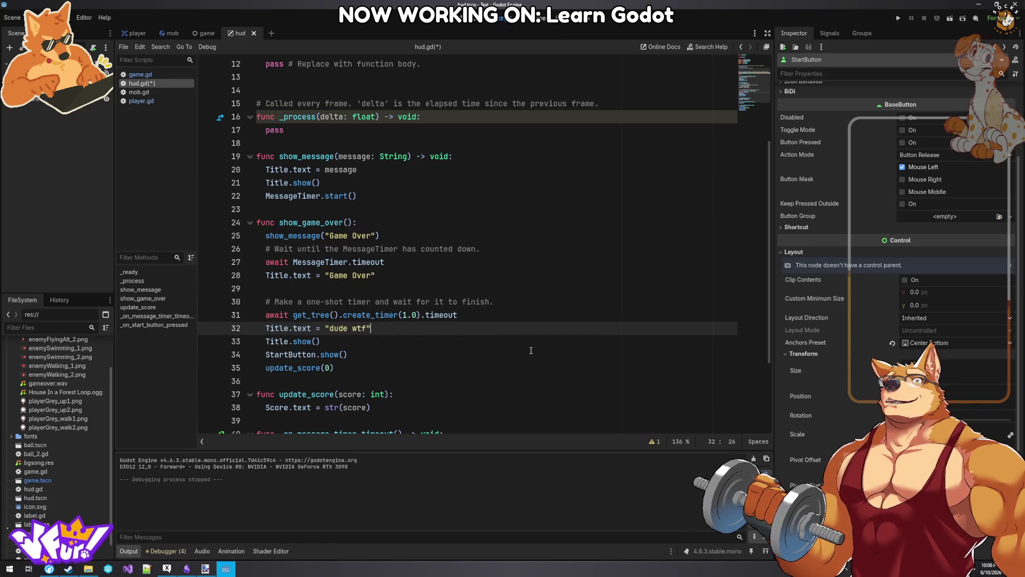
{"action": "key", "text": "ctrl+s"}
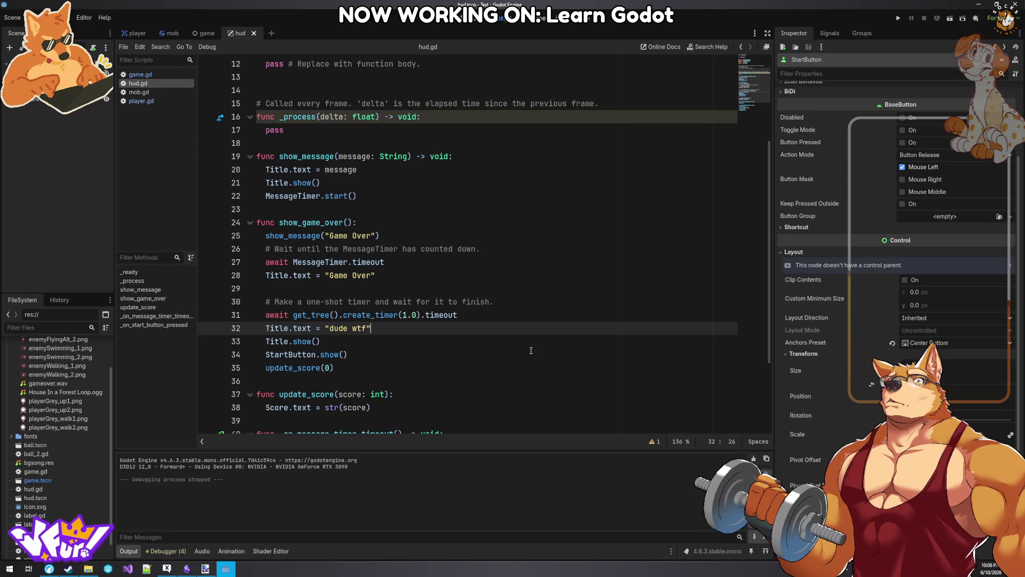
- Put Title.show() right after the Game Over line, remove the duplicate, save, and test-run
{"action": "double_click", "coordinate": [276, 341]}
{"action": "key", "text": "ctrl+c"}
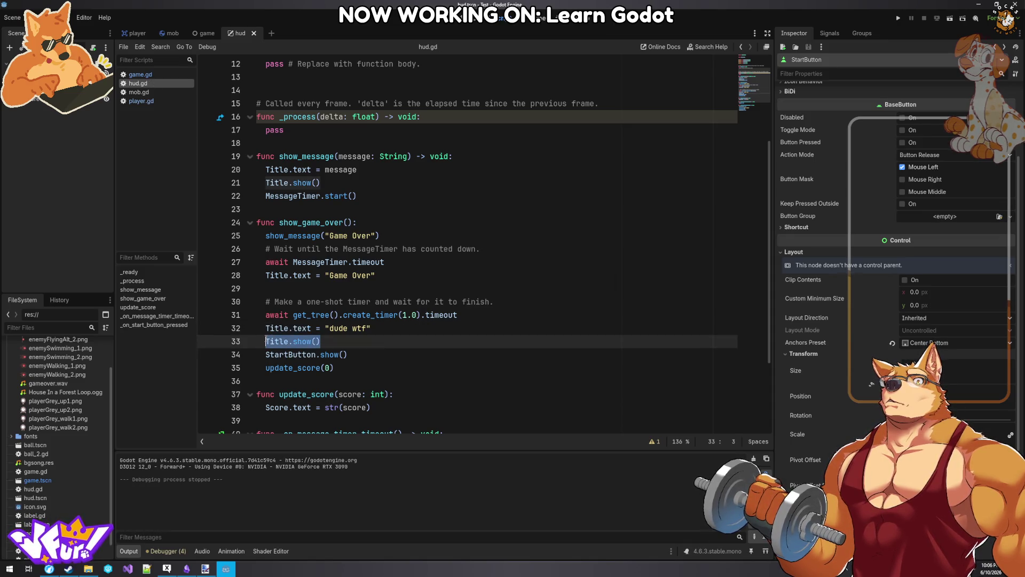
{"action": "left_click", "coordinate": [412, 277]}
{"action": "key", "text": "Return"}
{"action": "key", "text": "ctrl+v"}
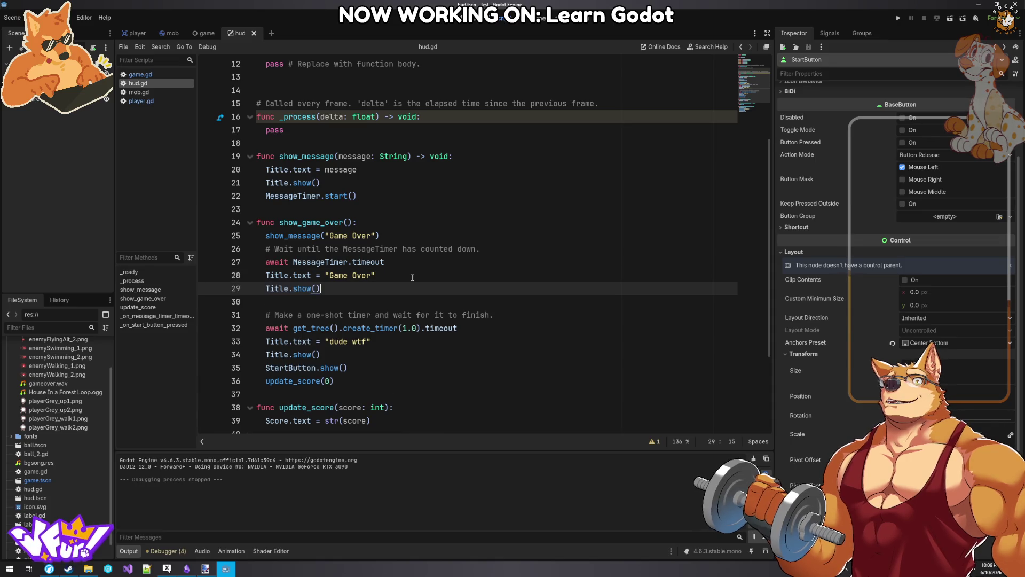
{"action": "left_click_drag", "start_coordinate": [321, 354], "coordinate": [188, 352]}
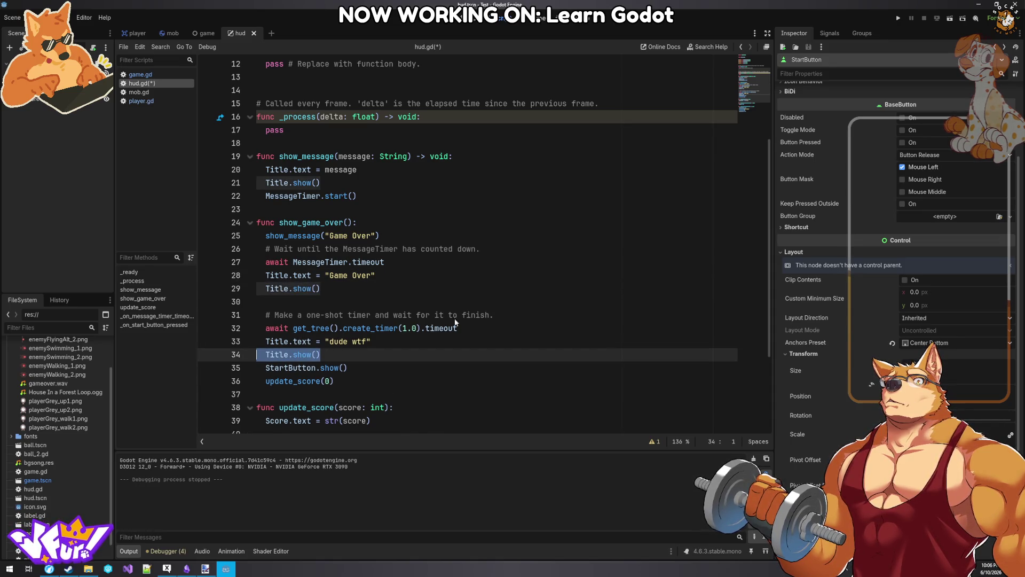
{"action": "key", "text": "BackSpace"}
{"action": "key", "text": "BackSpace"}
{"action": "key", "text": "ctrl+s"}
{"action": "left_click", "coordinate": [899, 17]}
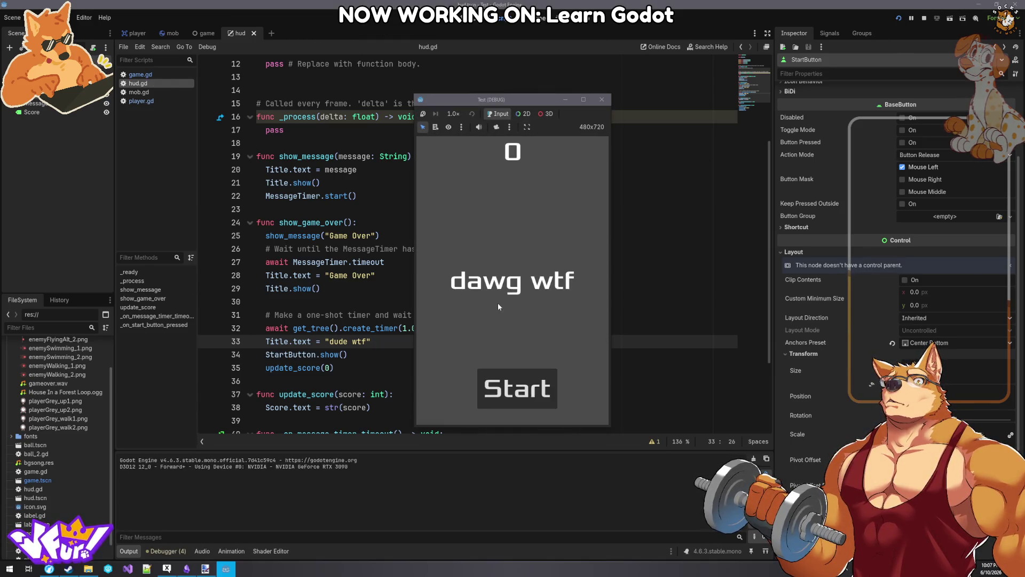
{"action": "left_click", "coordinate": [527, 386]}
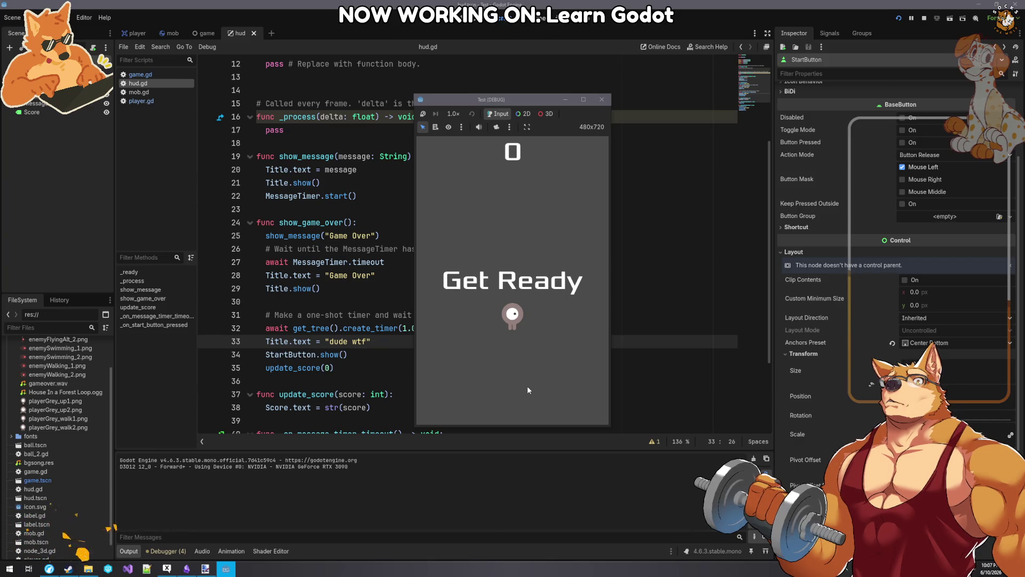
{"action": "key", "text": "Up"}
{"action": "key", "text": "Right"}
{"action": "key", "text": "Down"}
{"action": "key", "text": "Left"}
{"action": "key", "text": "Down"}
{"action": "key", "text": "Up"}
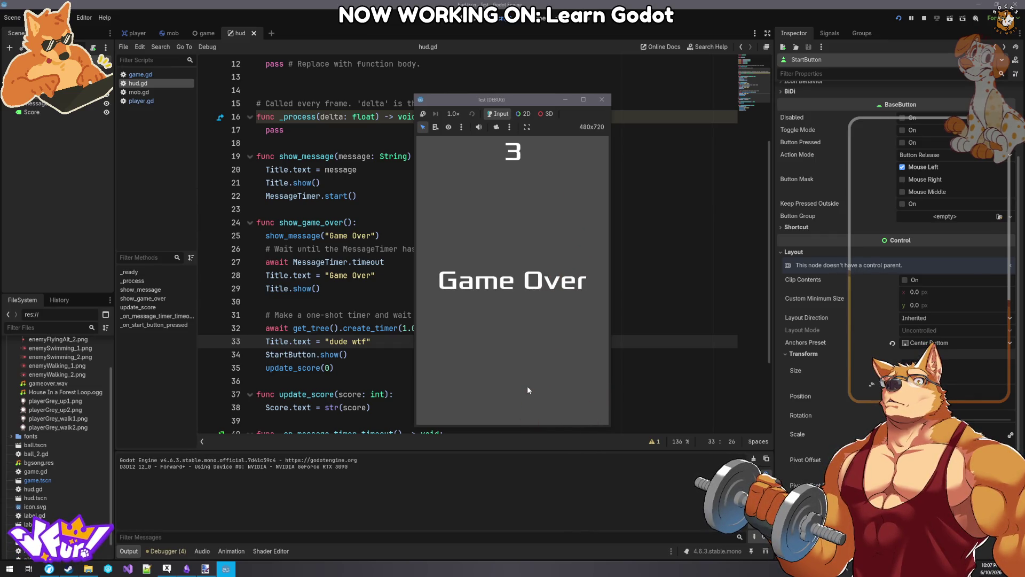
{"action": "left_click", "coordinate": [602, 100]}
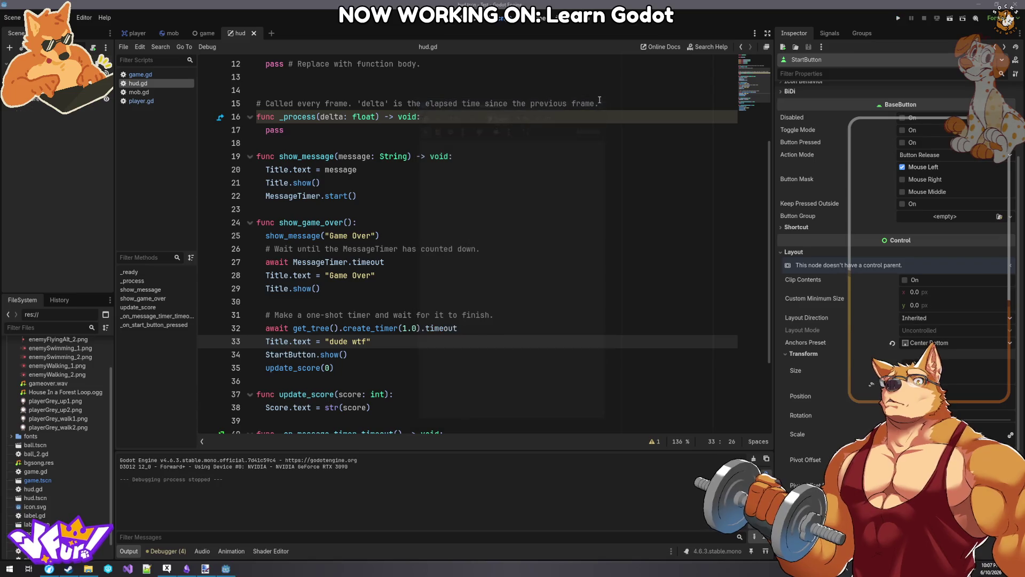
{"action": "left_click", "coordinate": [364, 223]}
- Go to the docs' Finishing up Background section and scroll past sound effects to Keyboard shortcut
{"action": "left_click", "coordinate": [42, 573]}
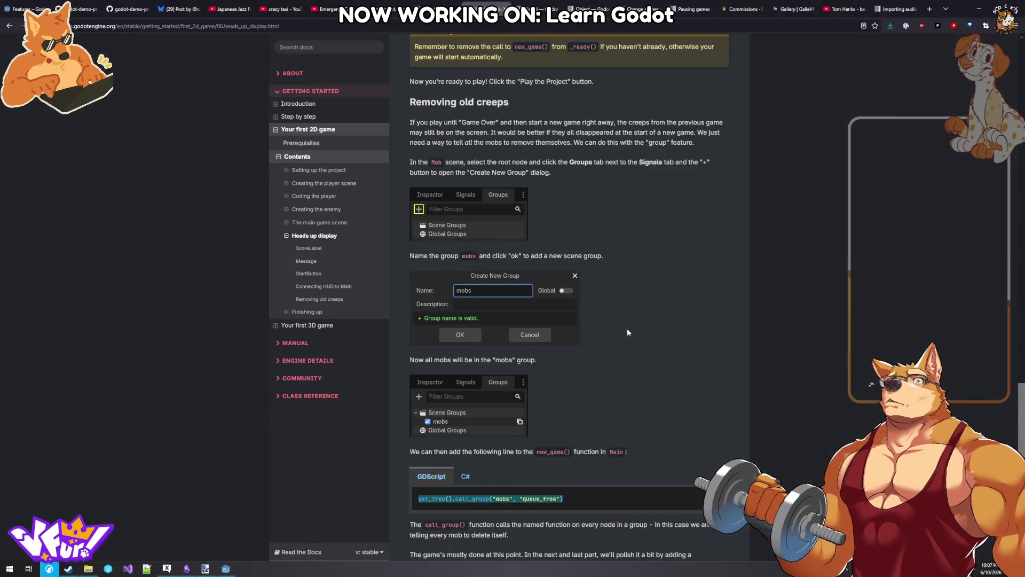
{"action": "scroll", "coordinate": [628, 332], "scroll_direction": "down", "scroll_amount": 6}
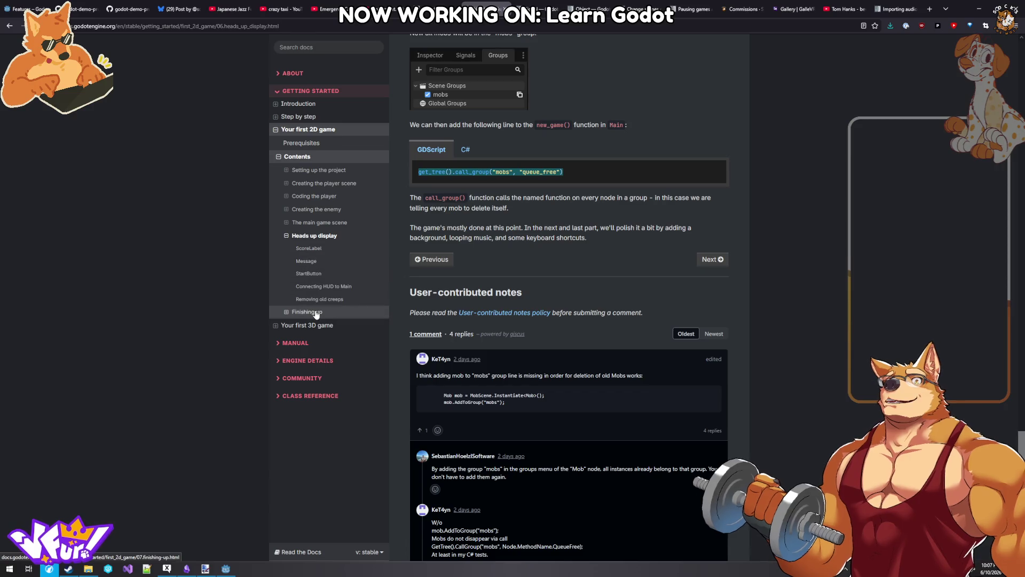
{"action": "left_click", "coordinate": [286, 312]}
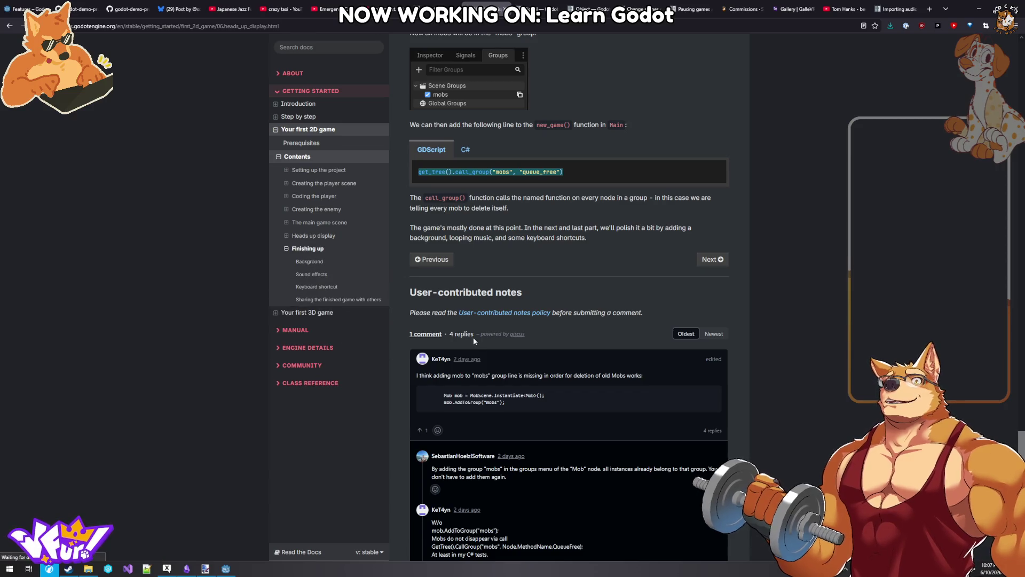
{"action": "left_click", "coordinate": [320, 263]}
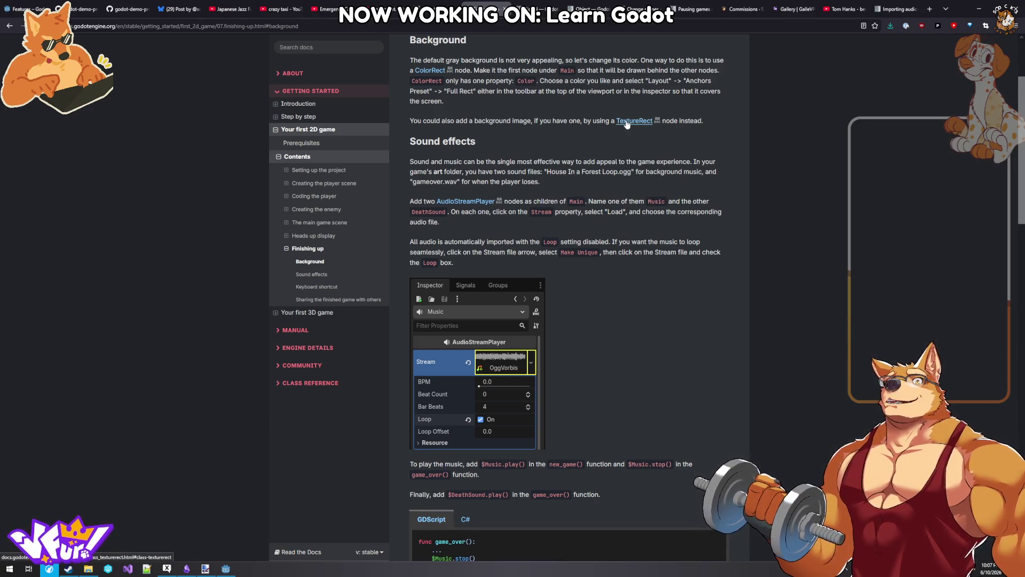
{"action": "scroll", "coordinate": [586, 311], "scroll_direction": "down", "scroll_amount": 4}
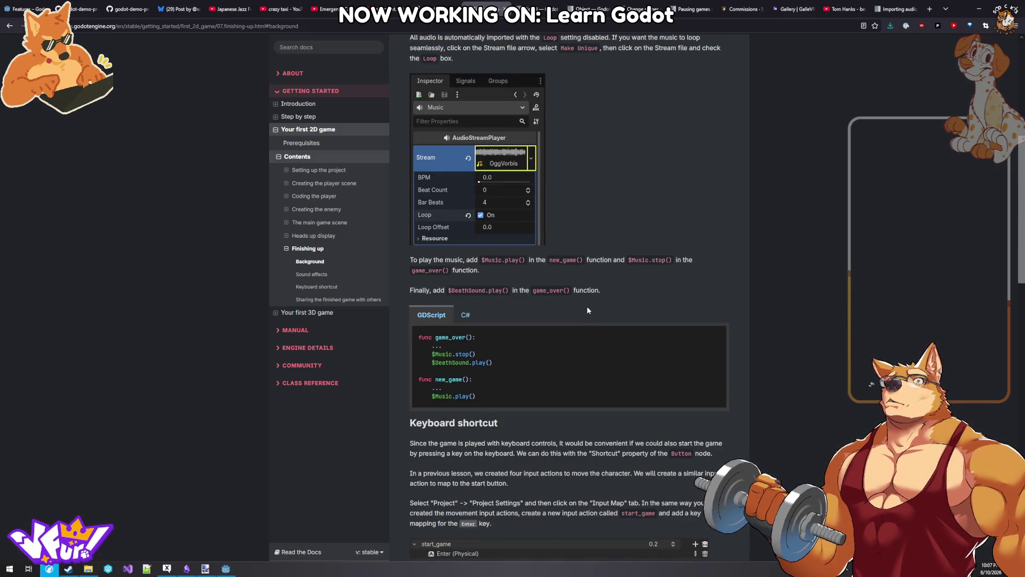
{"action": "scroll", "coordinate": [587, 309], "scroll_direction": "down", "scroll_amount": 3}
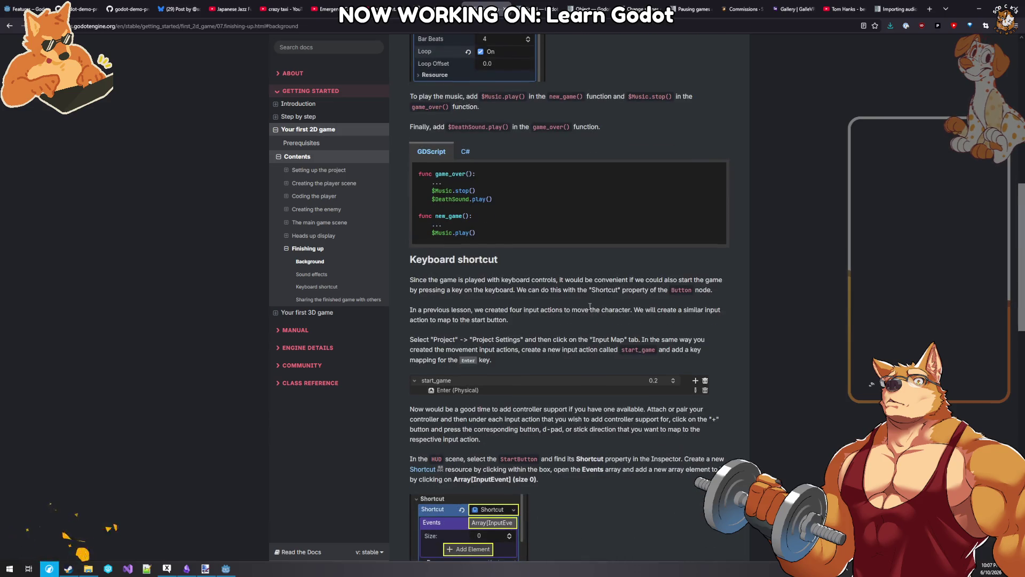
{"action": "scroll", "coordinate": [590, 309], "scroll_direction": "down", "scroll_amount": 2}
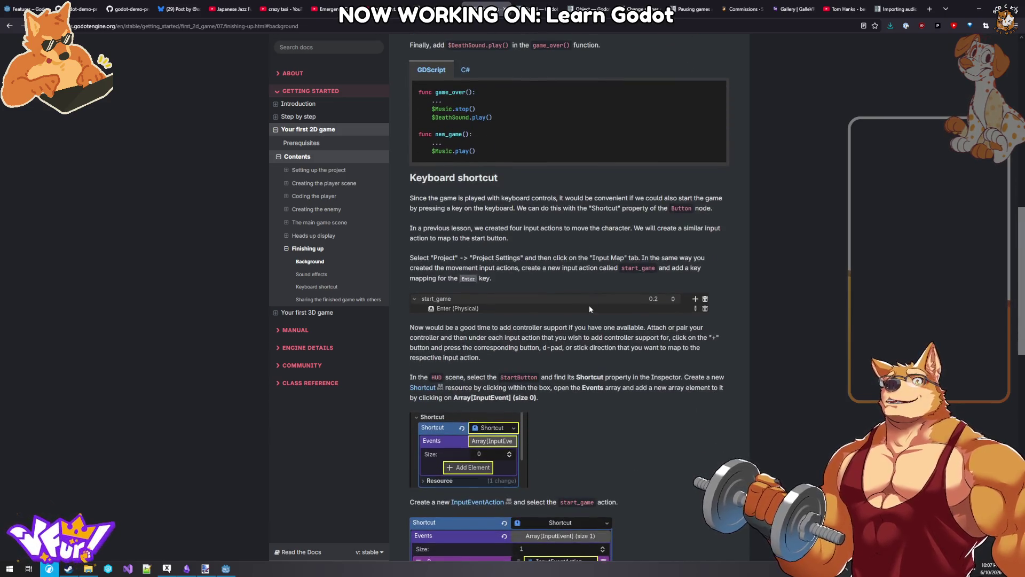
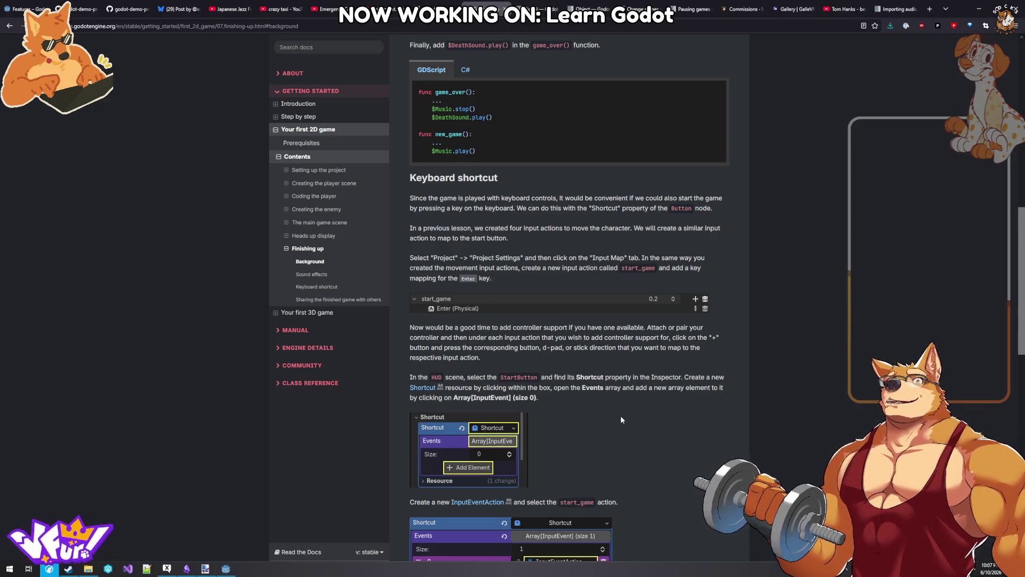
- Read through the Finishing up docs page, then glance at the mob.gd script in the editor
{"action": "scroll", "coordinate": [621, 420], "scroll_direction": "down", "scroll_amount": 2}
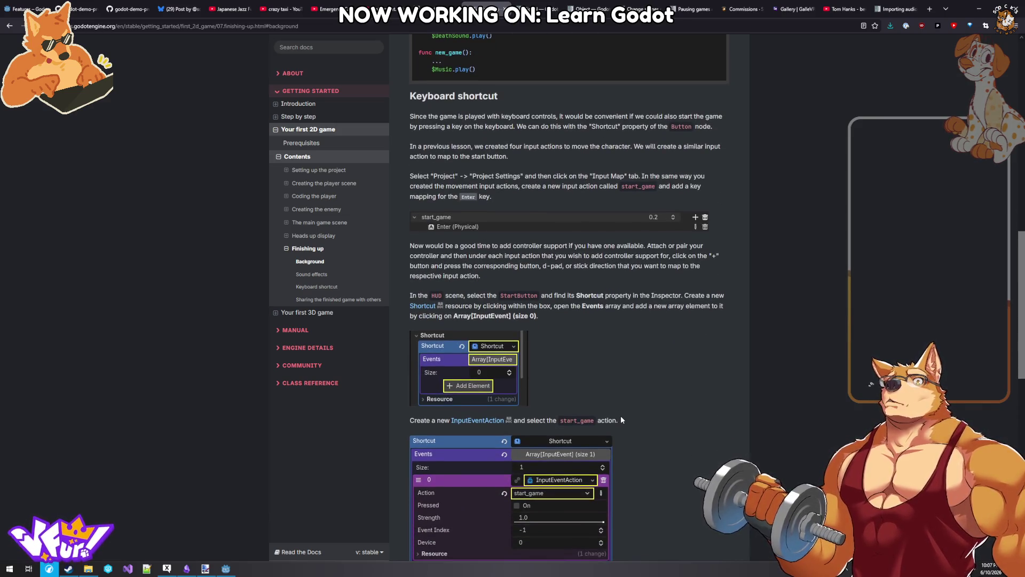
{"action": "scroll", "coordinate": [621, 413], "scroll_direction": "down", "scroll_amount": 4}
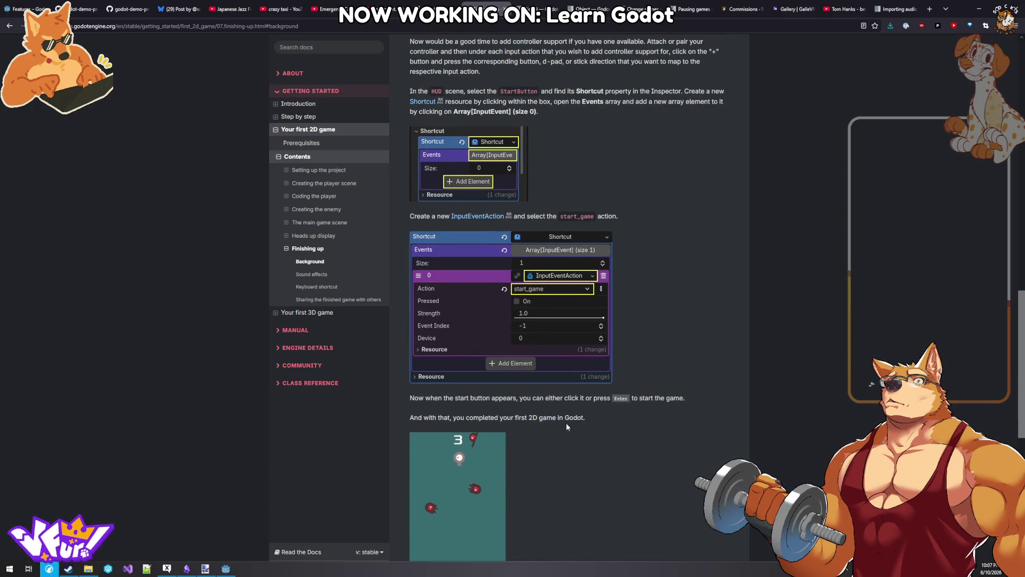
{"action": "scroll", "coordinate": [566, 422], "scroll_direction": "down", "scroll_amount": 3}
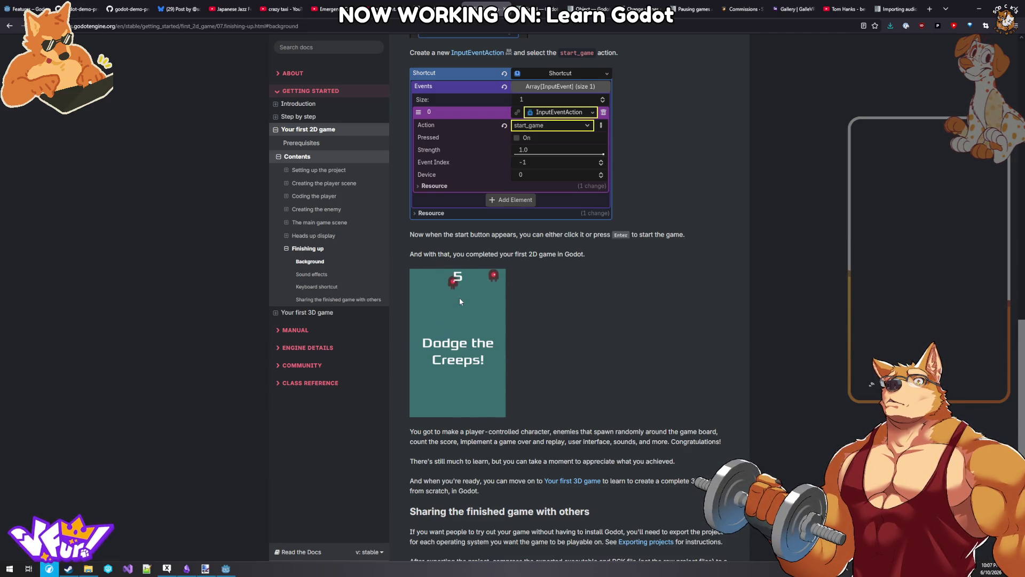
{"action": "scroll", "coordinate": [460, 301], "scroll_direction": "down", "scroll_amount": 3}
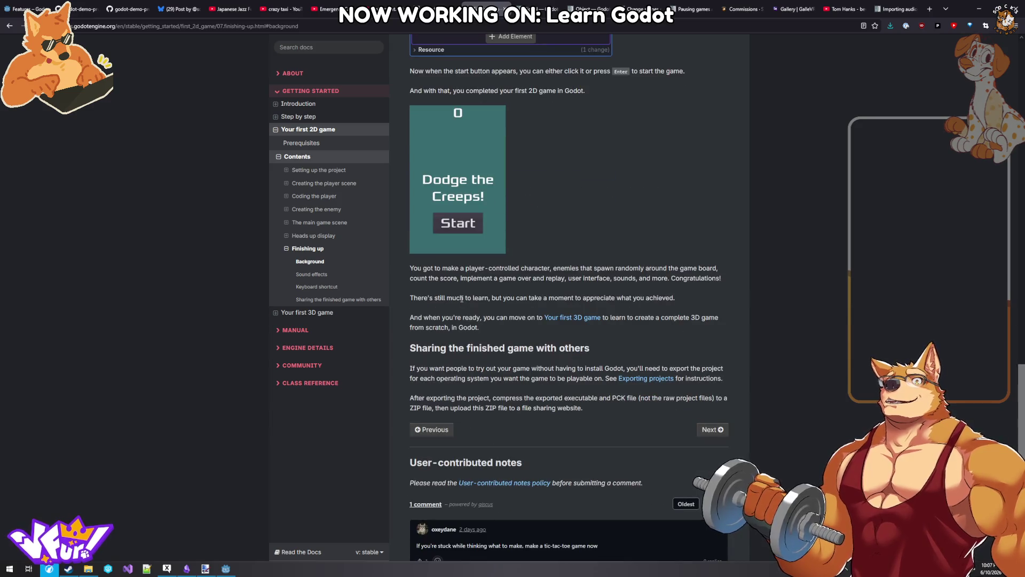
{"action": "scroll", "coordinate": [461, 298], "scroll_direction": "up", "scroll_amount": 3}
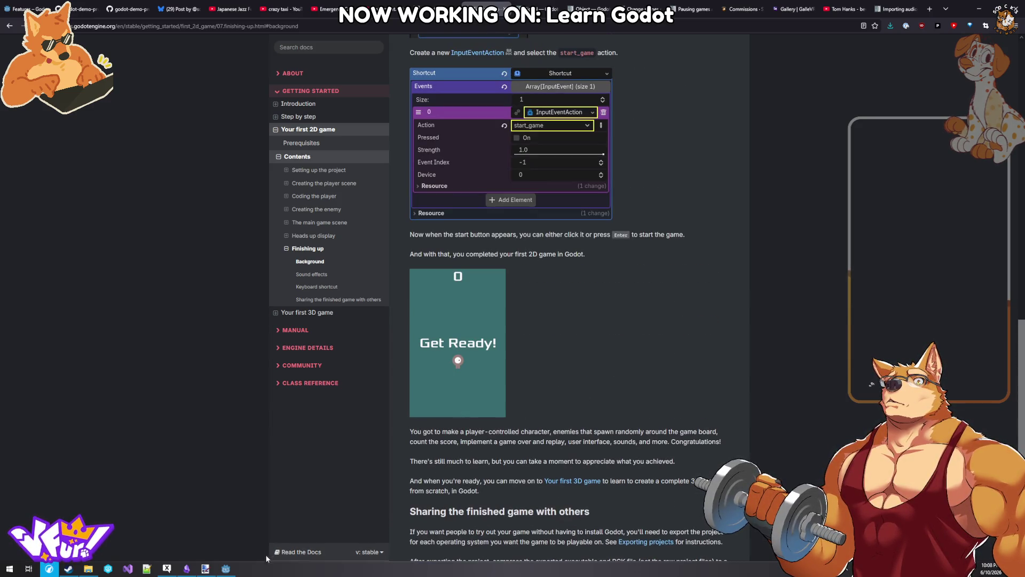
{"action": "left_click", "coordinate": [226, 568]}
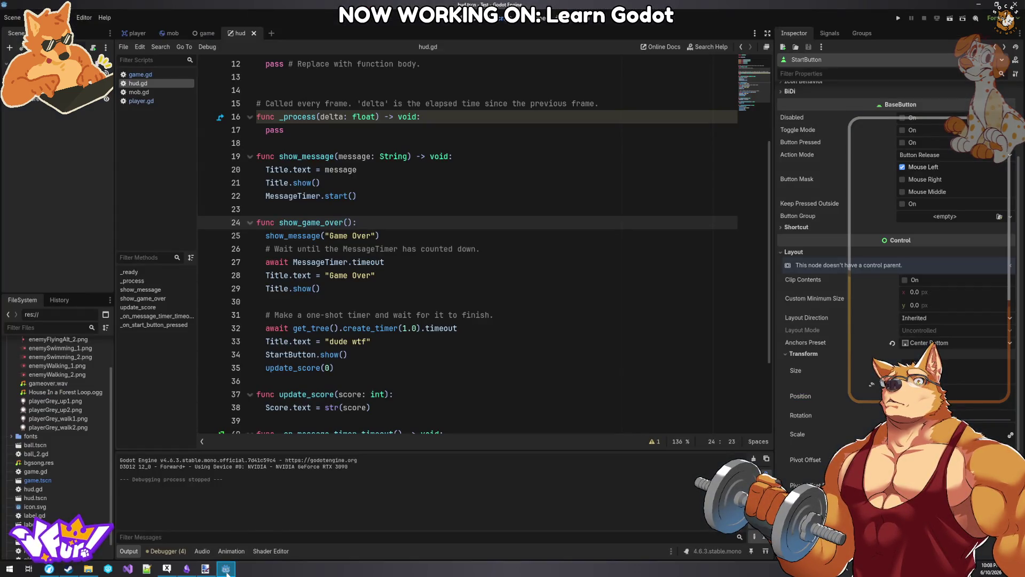
{"action": "left_click", "coordinate": [136, 92]}
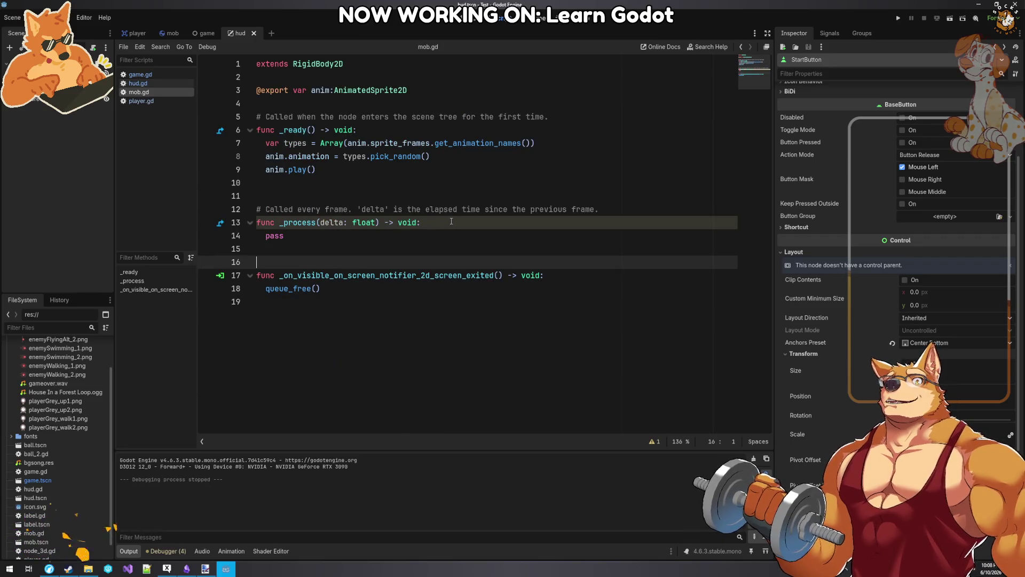
- Open the Creating the enemy tutorial page, scroll to Node setup, and return to the editor
{"action": "left_click", "coordinate": [186, 568]}
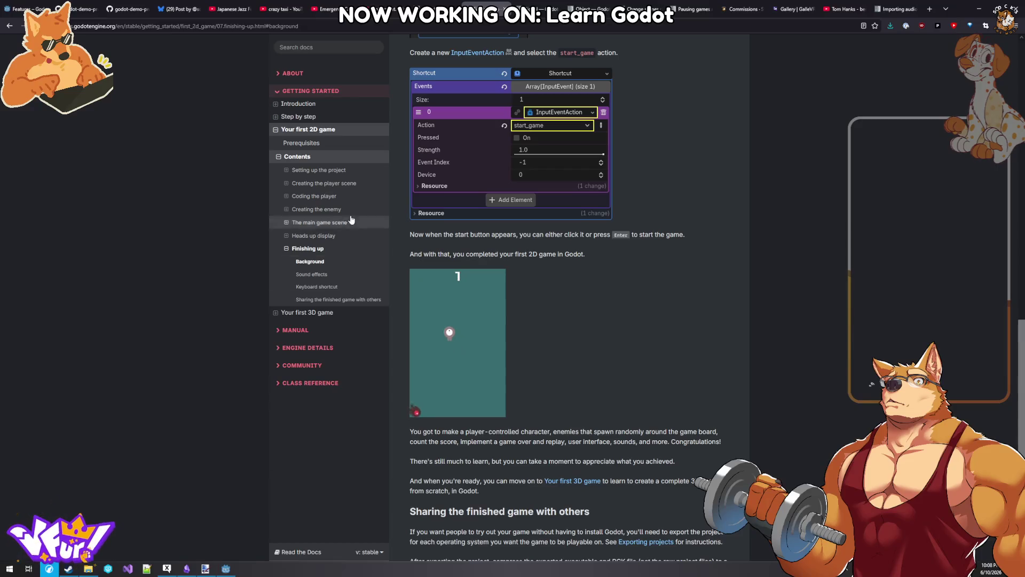
{"action": "left_click", "coordinate": [319, 209]}
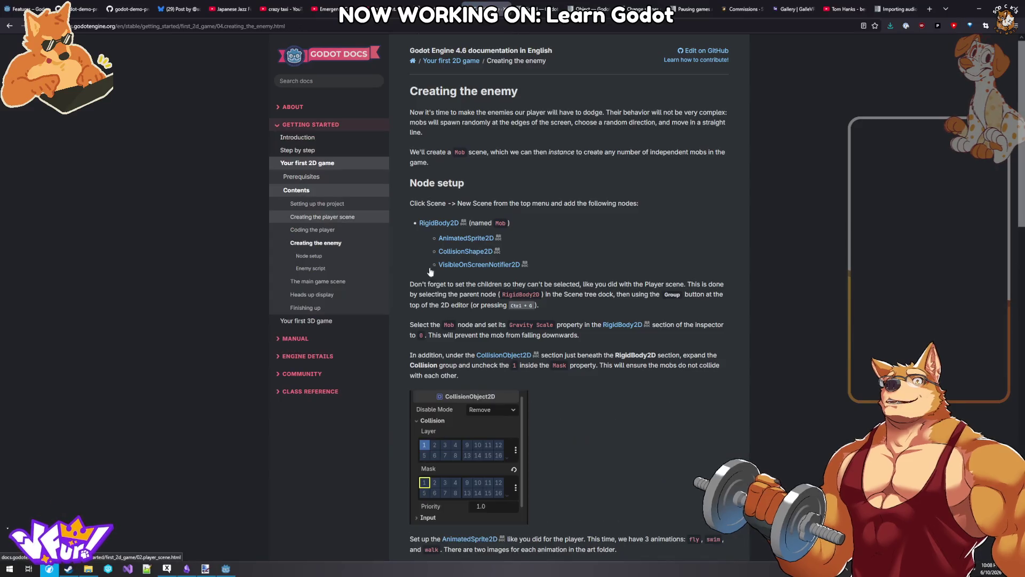
{"action": "scroll", "coordinate": [570, 275], "scroll_direction": "down", "scroll_amount": 2}
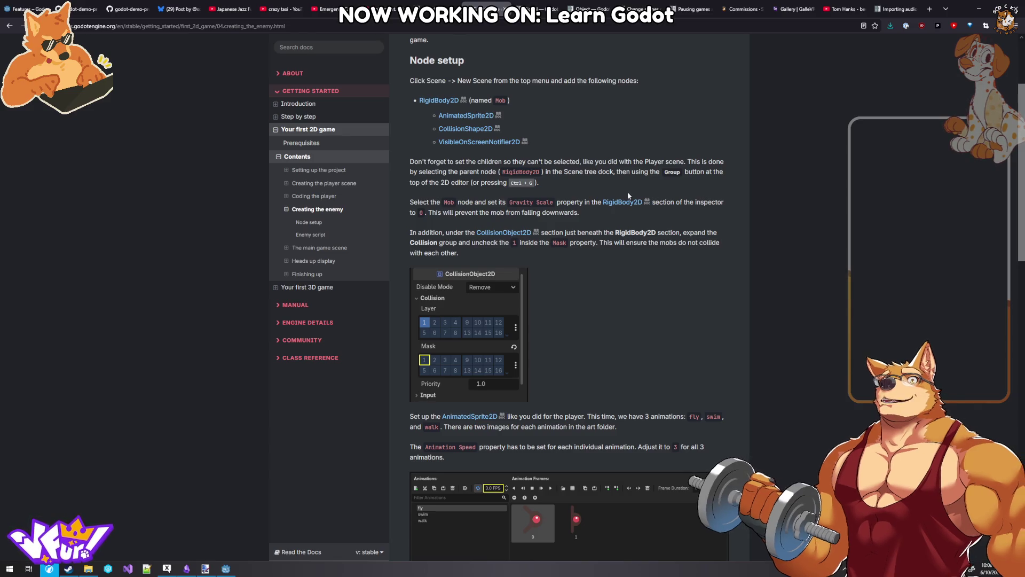
{"action": "left_click", "coordinate": [225, 569]}
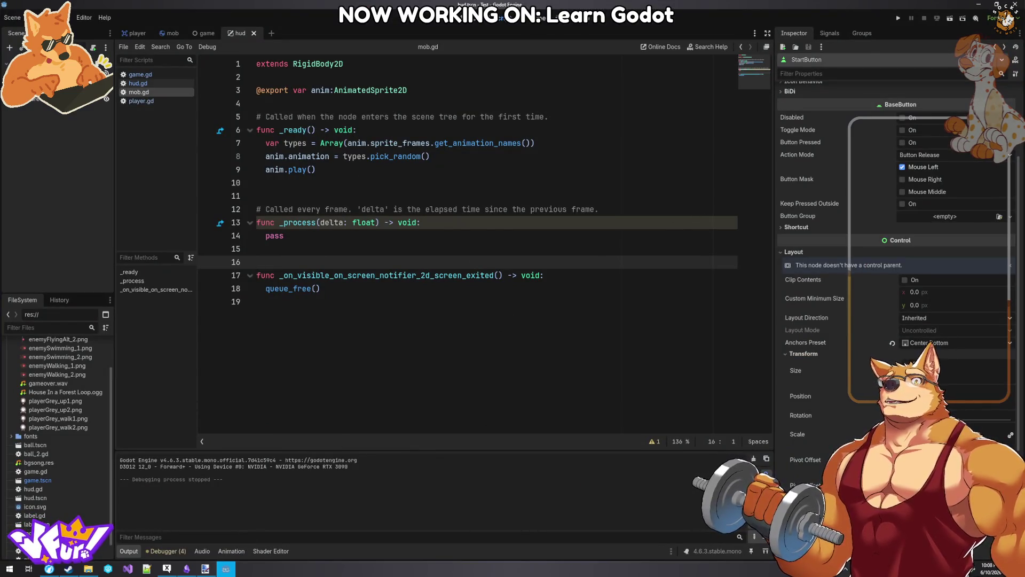
- In the mob scene, inspect the collision shape and AnimatedSprite2D animations against the enemy tutorial
{"action": "left_click", "coordinate": [173, 33]}
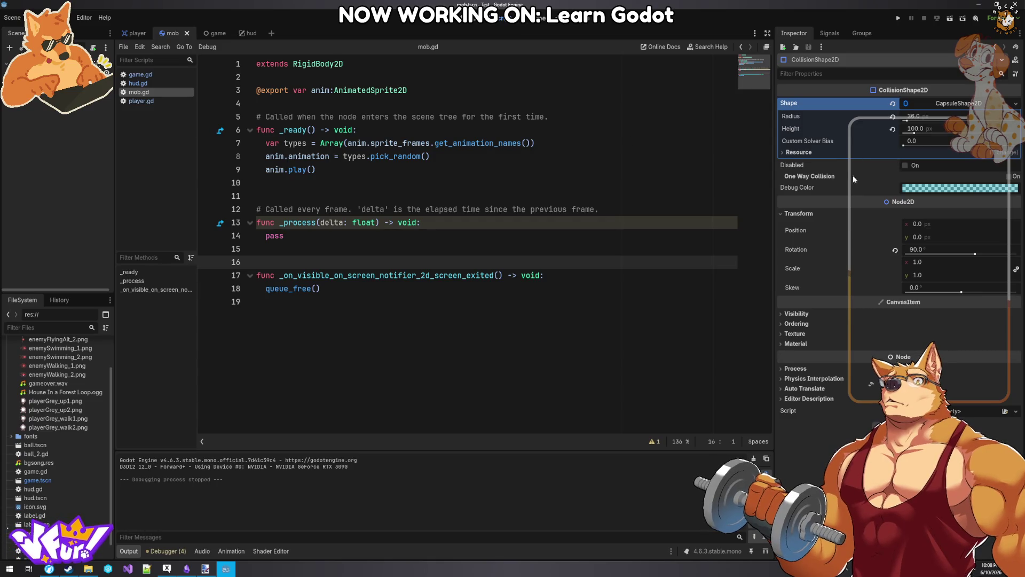
{"action": "left_click", "coordinate": [804, 379]}
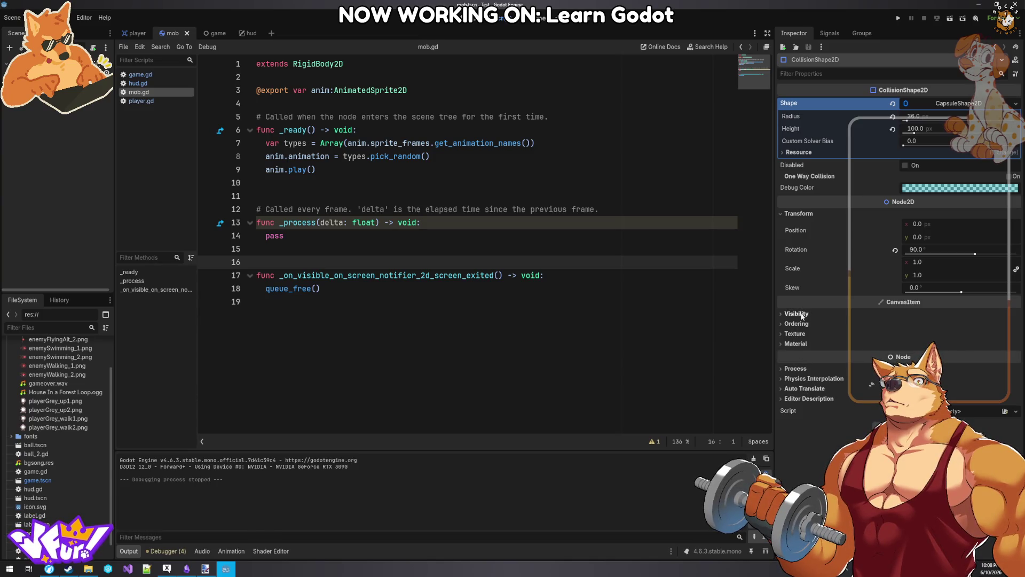
{"action": "left_click", "coordinate": [801, 153]}
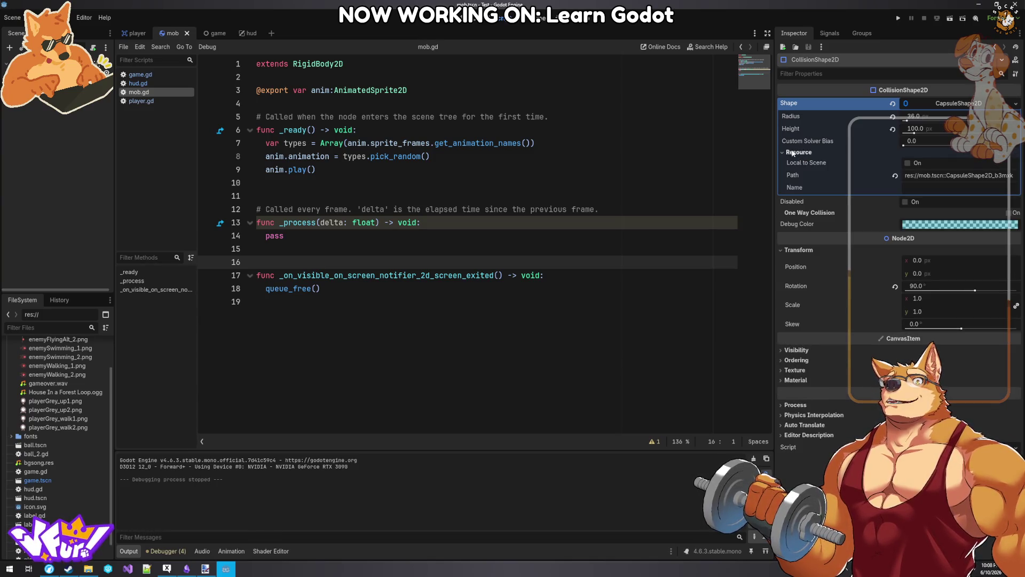
{"action": "left_click", "coordinate": [799, 153]}
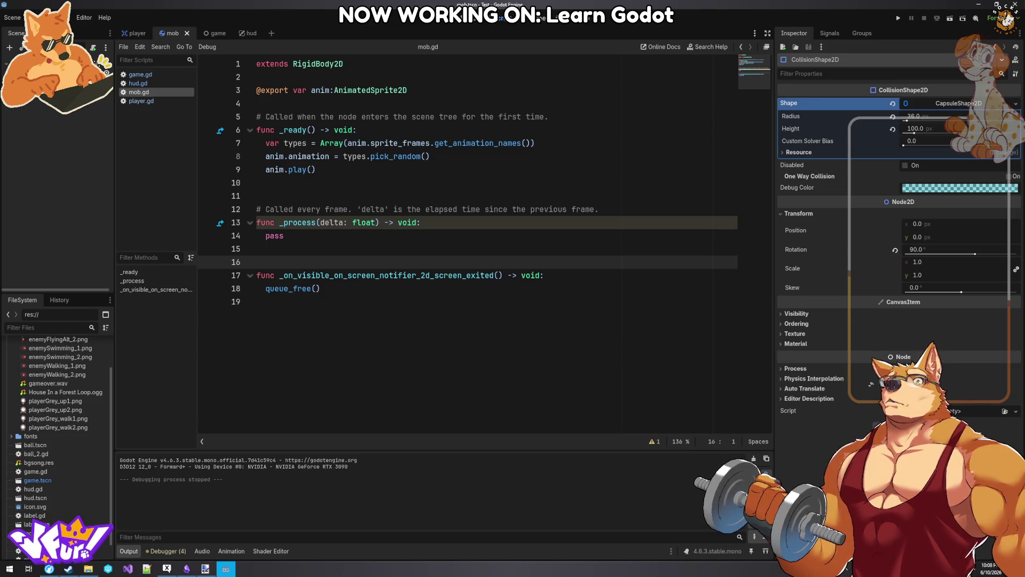
{"action": "left_click", "coordinate": [48, 65]}
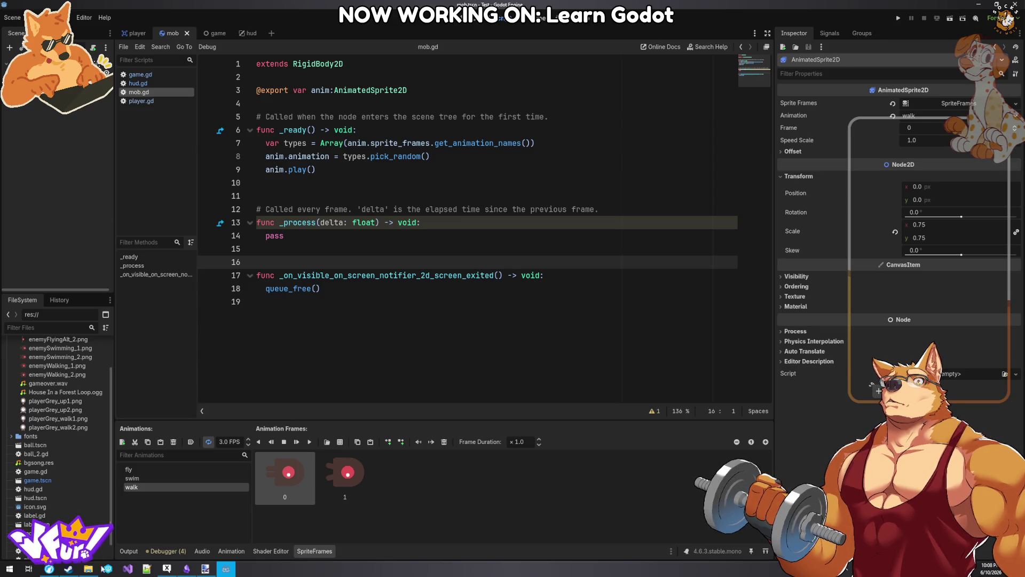
{"action": "left_click", "coordinate": [42, 570]}
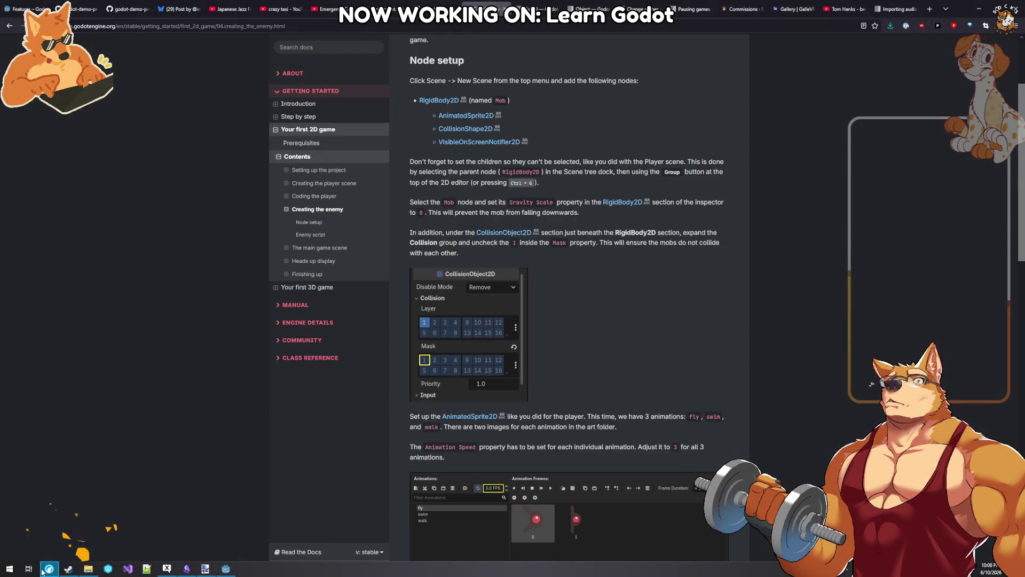
{"action": "left_click", "coordinate": [42, 571]}
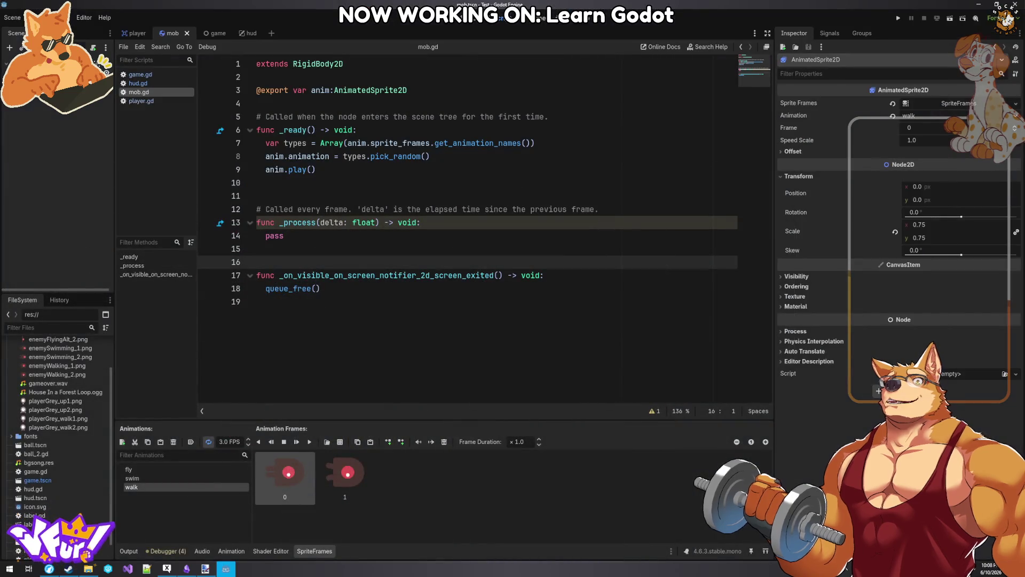
- Set the Mob root node's Gravity Scale to 0, save the scene, and run the project
{"action": "left_click", "coordinate": [32, 56]}
{"action": "left_click", "coordinate": [931, 152]}
{"action": "type", "text": "0"}
{"action": "key", "text": "Return"}
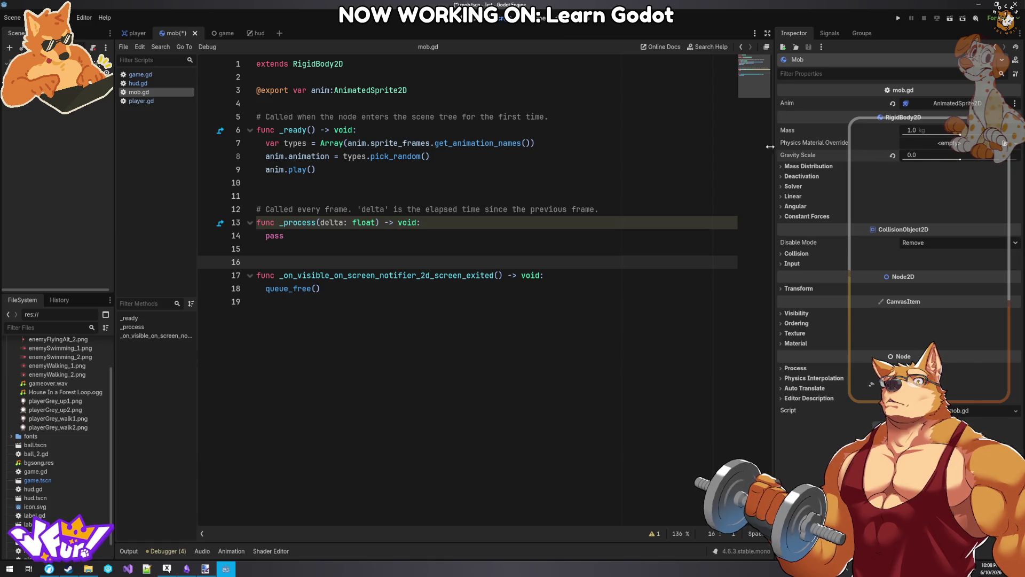
{"action": "left_click", "coordinate": [483, 185]}
{"action": "key", "text": "ctrl+s"}
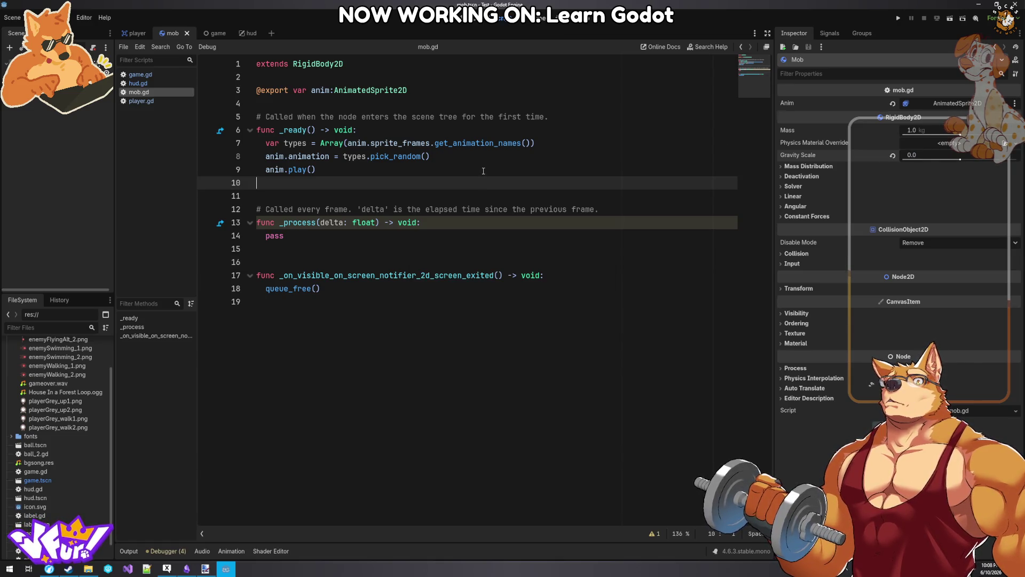
{"action": "left_click", "coordinate": [898, 18]}
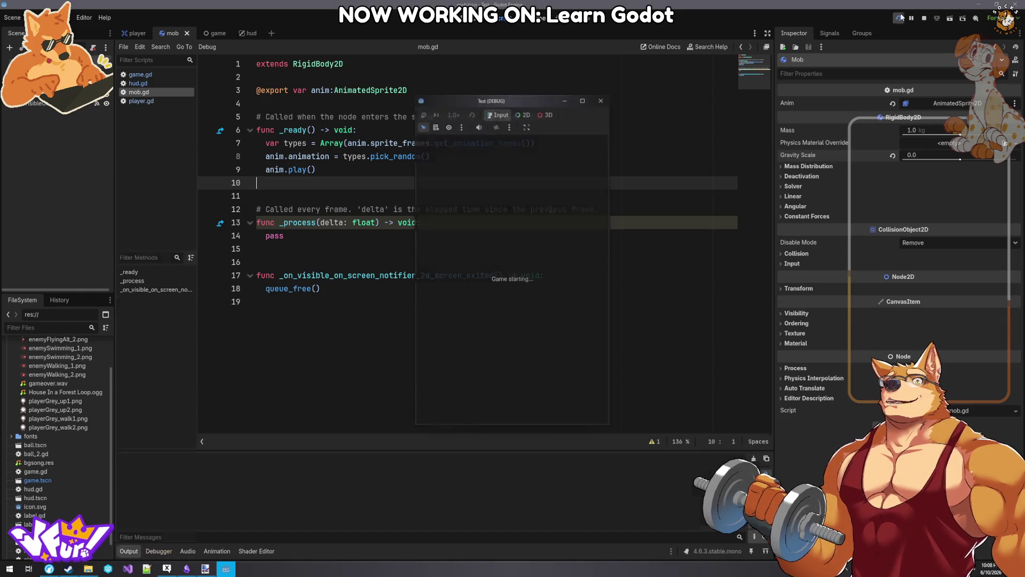
- Start a round, dodge mobs with the arrow keys until Game Over at score 15, then close the game window
{"action": "left_click", "coordinate": [515, 391]}
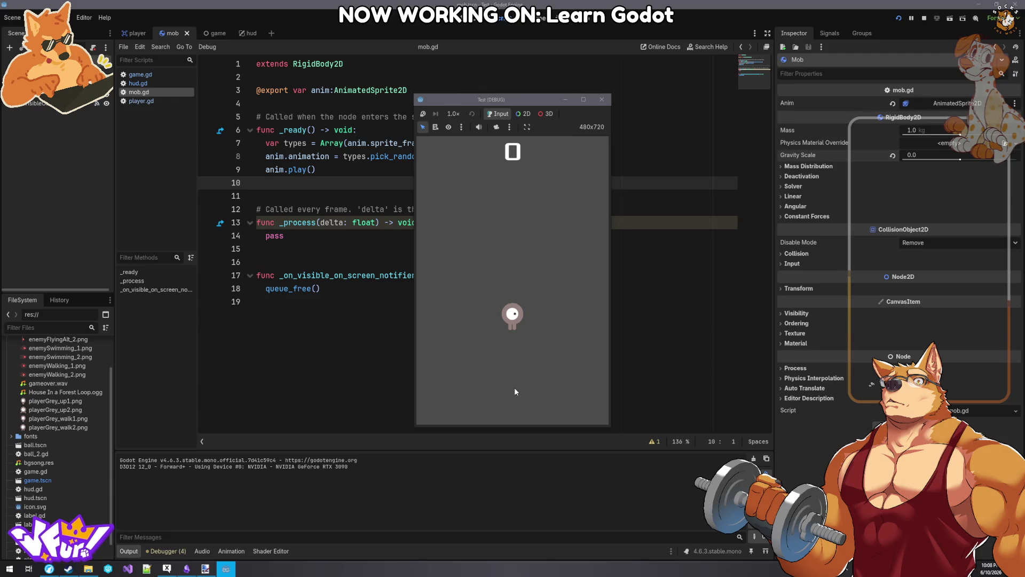
{"action": "key", "text": "Up"}
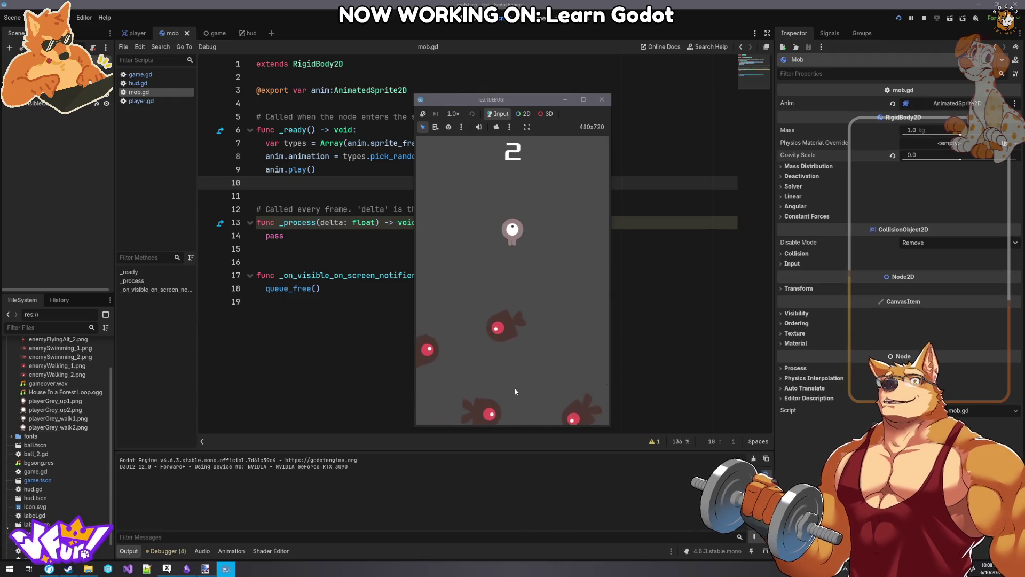
{"action": "key", "text": "Left"}
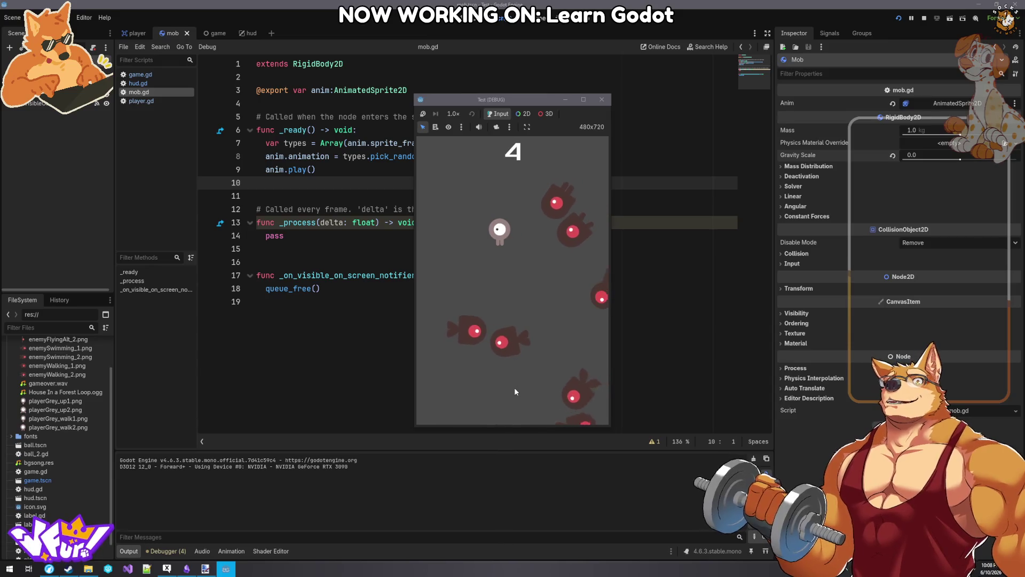
{"action": "key", "text": "Up"}
{"action": "key", "text": "Right"}
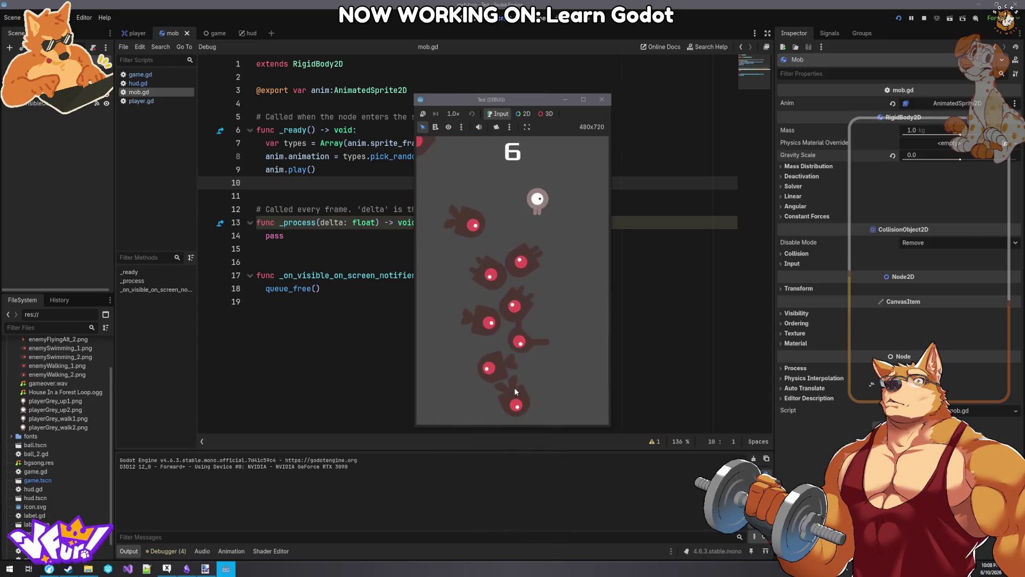
{"action": "key", "text": "Left"}
{"action": "key", "text": "Down"}
{"action": "key", "text": "Down"}
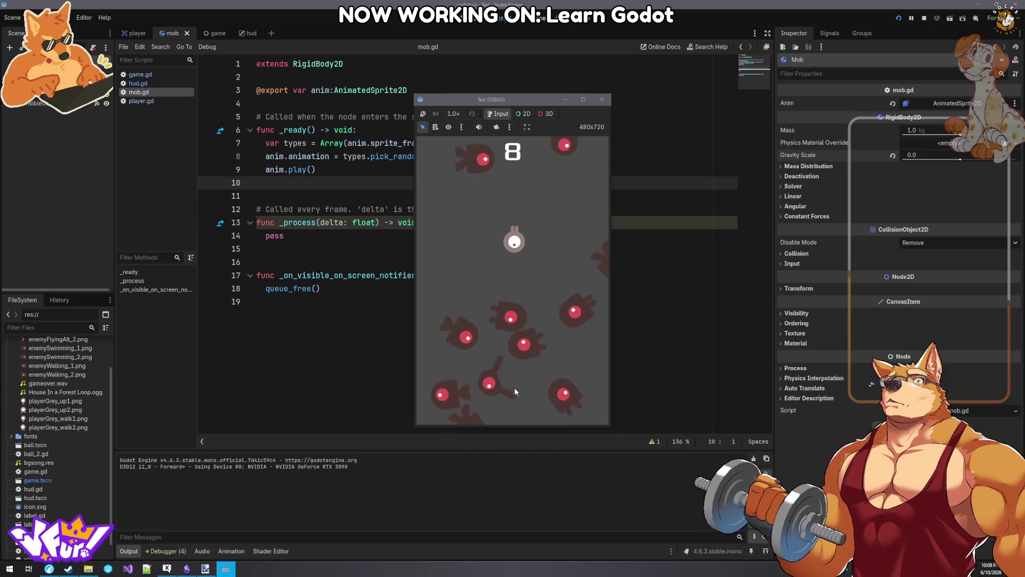
{"action": "key", "text": "Left"}
{"action": "key", "text": "Up"}
{"action": "key", "text": "Right"}
{"action": "key", "text": "Down"}
{"action": "key", "text": "Left"}
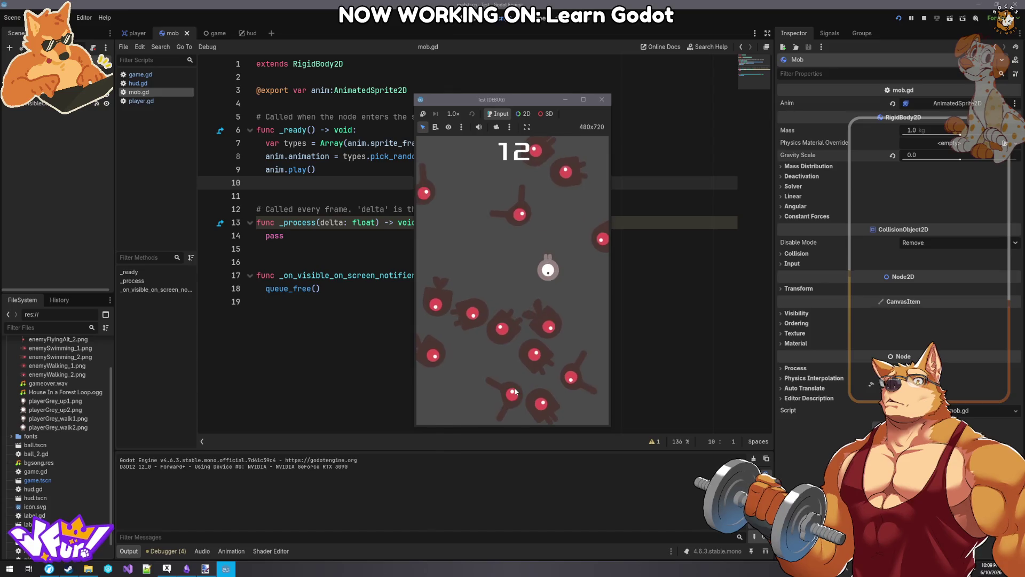
{"action": "key", "text": "Up"}
{"action": "key", "text": "Right"}
{"action": "key", "text": "Left"}
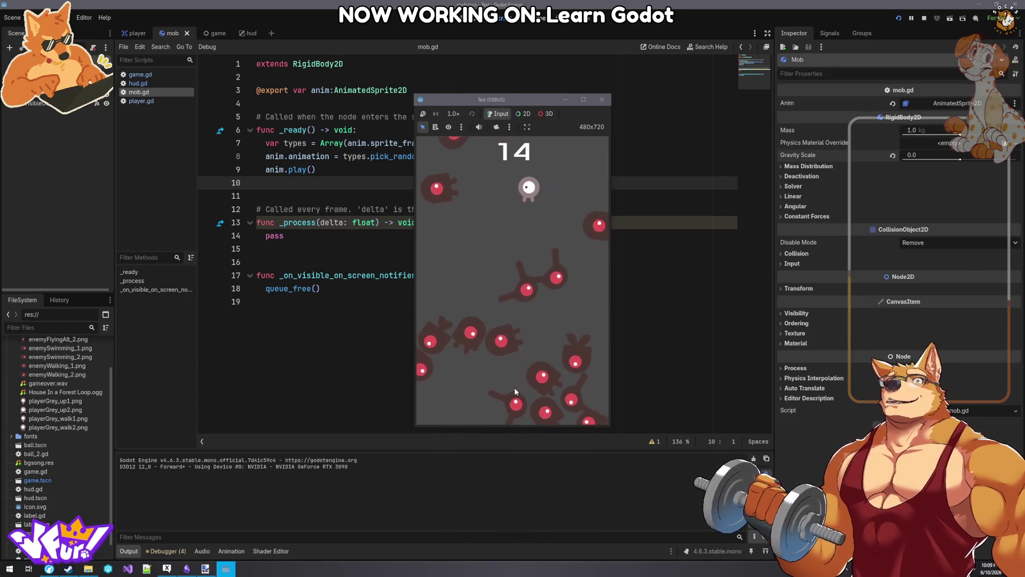
{"action": "key", "text": "Down"}
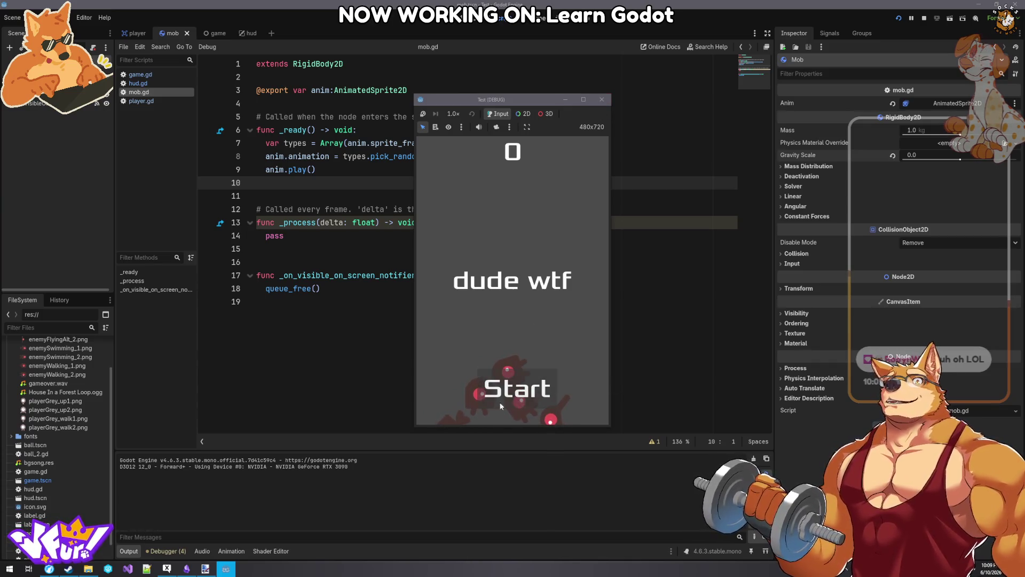
{"action": "left_click", "coordinate": [602, 101]}
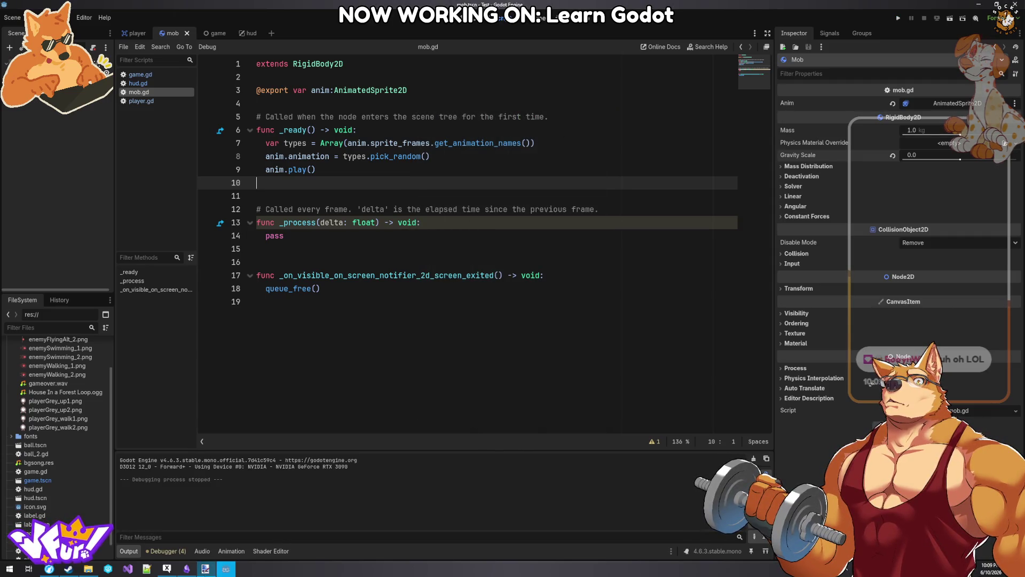
- Compare the docs with the editor and inspect the Mob's collision shape properties
{"action": "left_click", "coordinate": [228, 569]}
{"action": "left_click", "coordinate": [227, 570]}
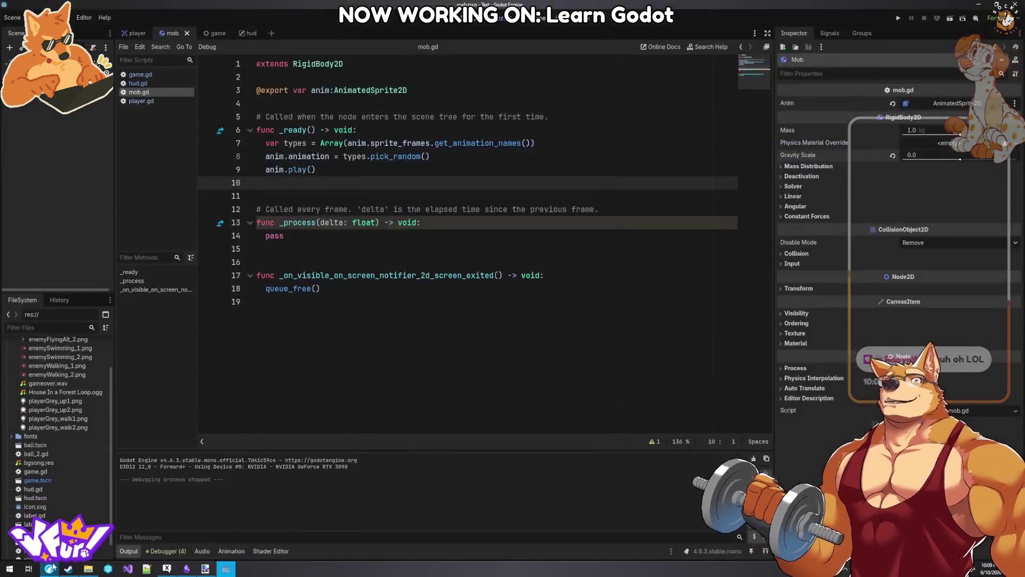
{"action": "left_click", "coordinate": [51, 568]}
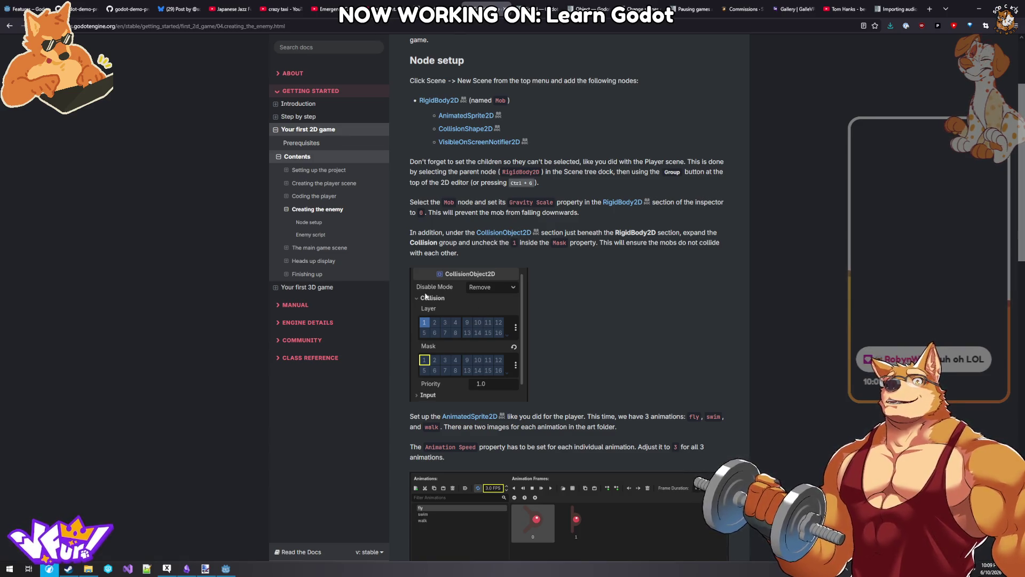
{"action": "left_click", "coordinate": [231, 570]}
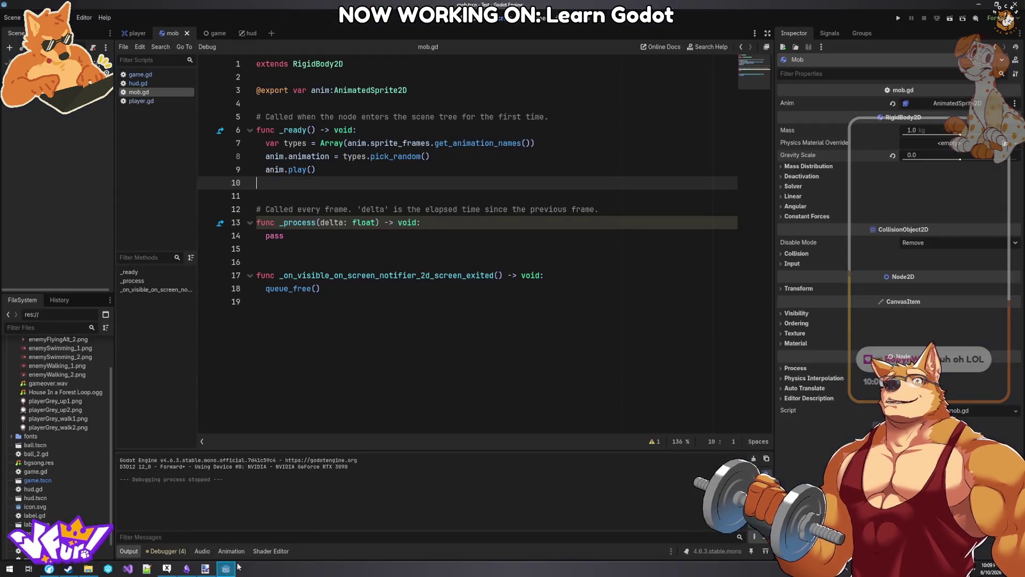
{"action": "left_click", "coordinate": [43, 79]}
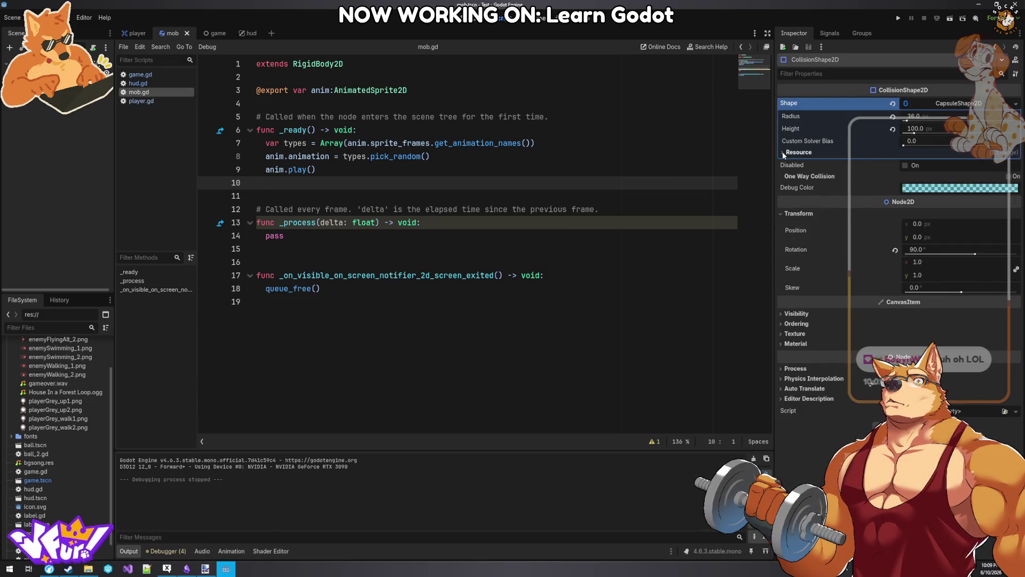
{"action": "left_click", "coordinate": [227, 570]}
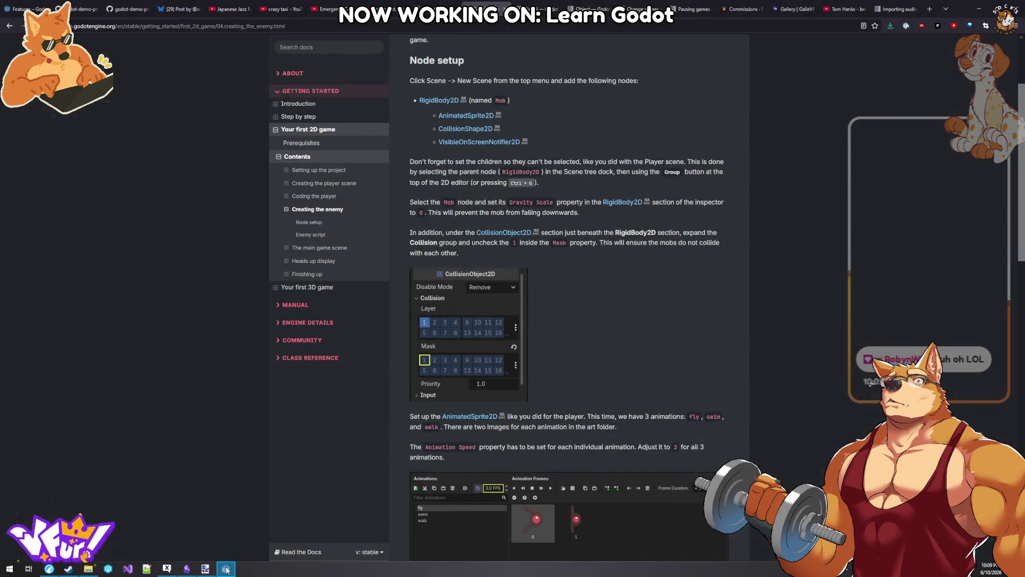
{"action": "left_click", "coordinate": [226, 571]}
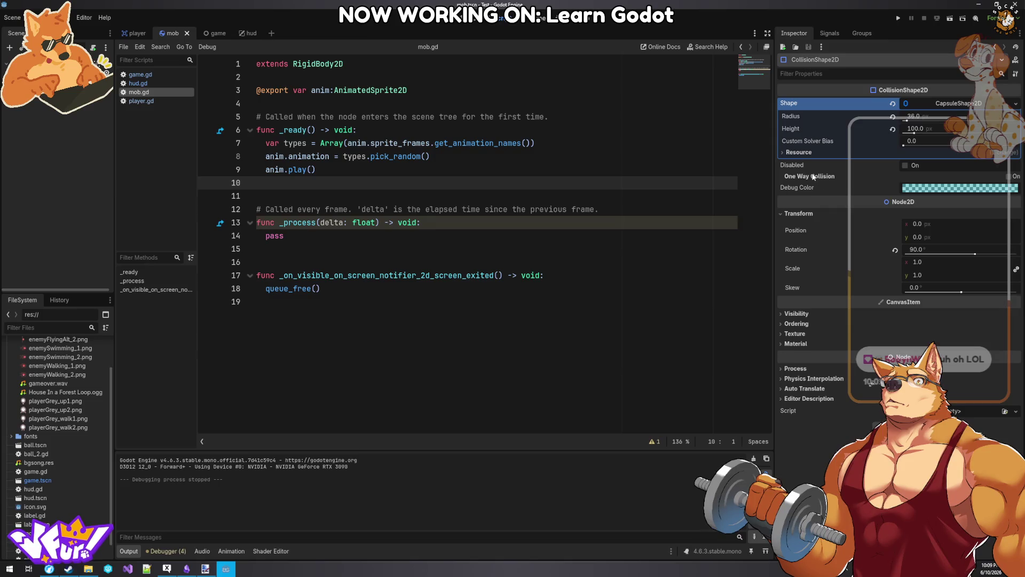
- Uncheck the Mob's collision Mask bit 1 and save the mob scene
{"action": "mouse_move", "coordinate": [814, 177]}
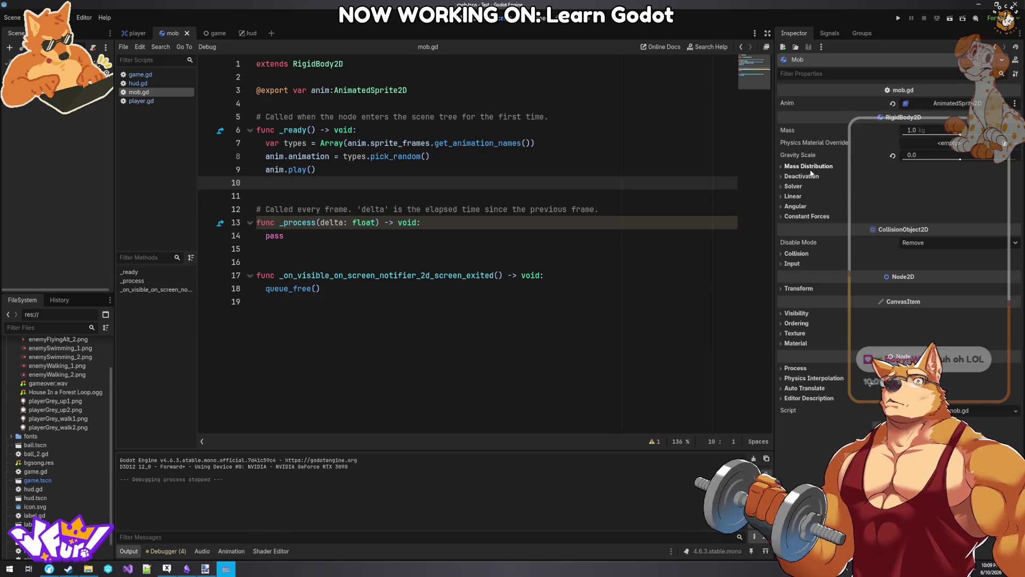
{"action": "left_click", "coordinate": [796, 254]}
{"action": "left_click", "coordinate": [789, 316]}
{"action": "left_click", "coordinate": [650, 314]}
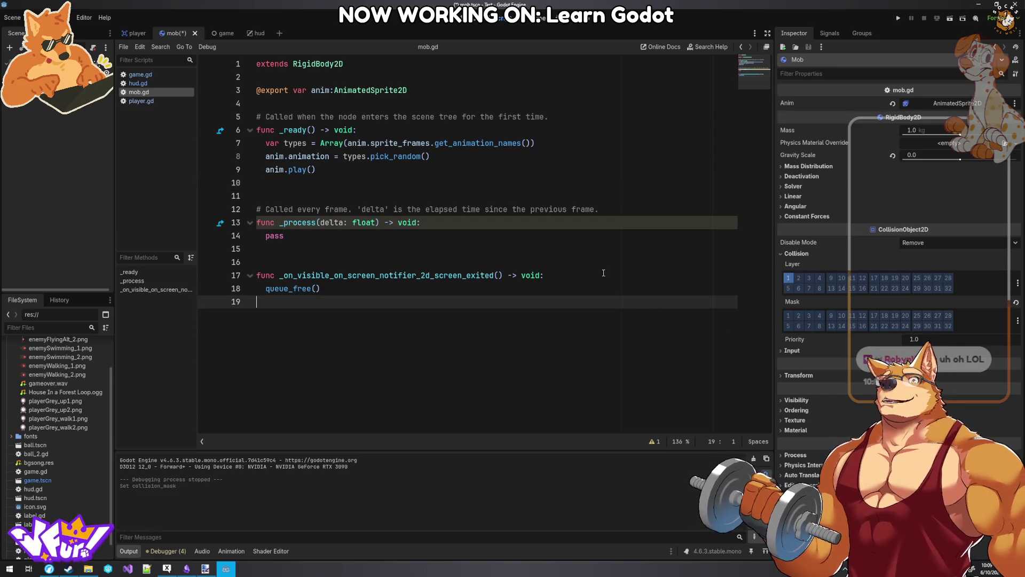
{"action": "key", "text": "ctrl+s"}
- Run the project, start a round, and dodge mobs with the arrow keys until Game Over at score 10
{"action": "left_click", "coordinate": [894, 18]}
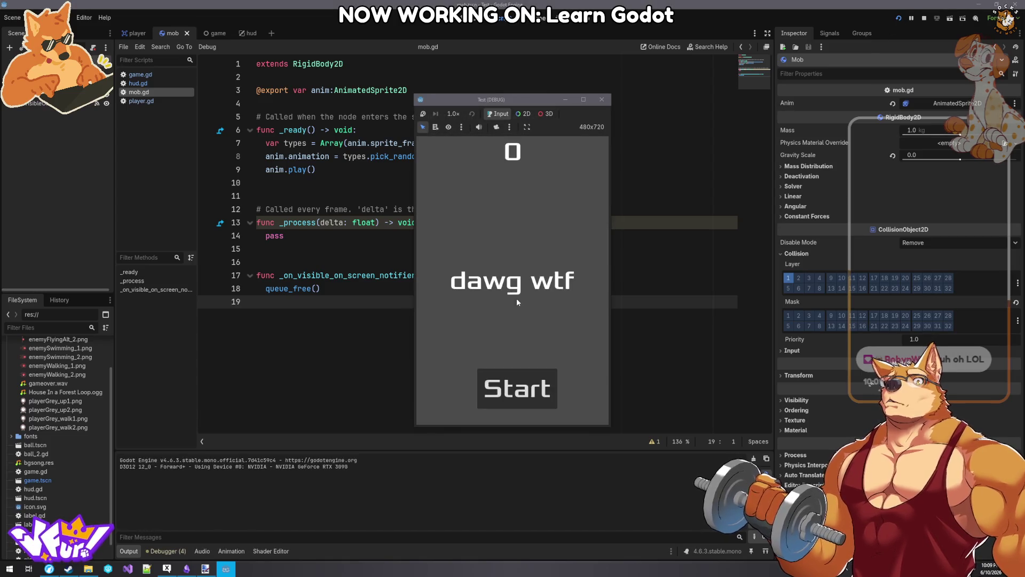
{"action": "left_click", "coordinate": [511, 381]}
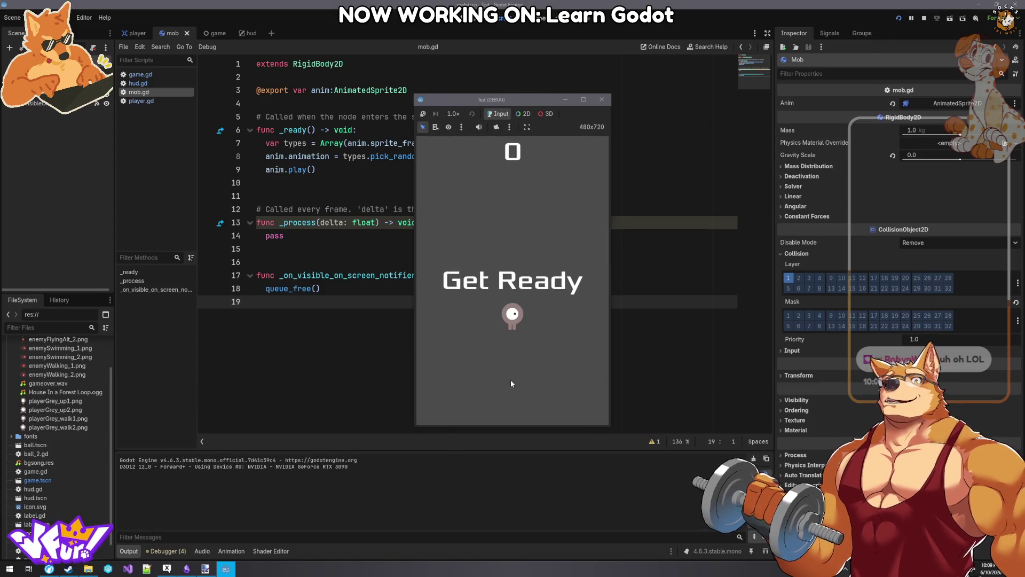
{"action": "key", "text": "Up"}
{"action": "key", "text": "Right"}
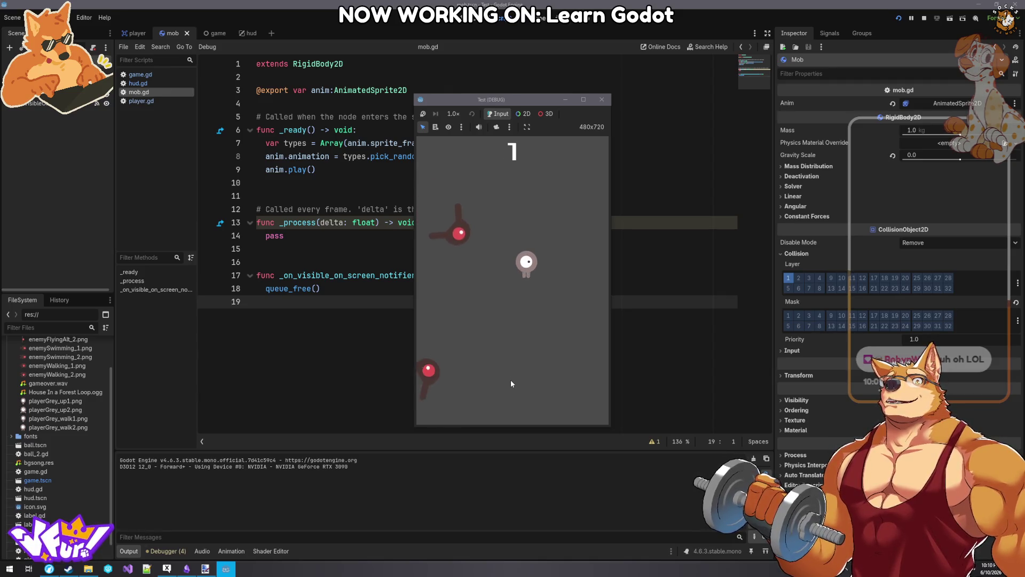
{"action": "key", "text": "Left"}
{"action": "key", "text": "Down"}
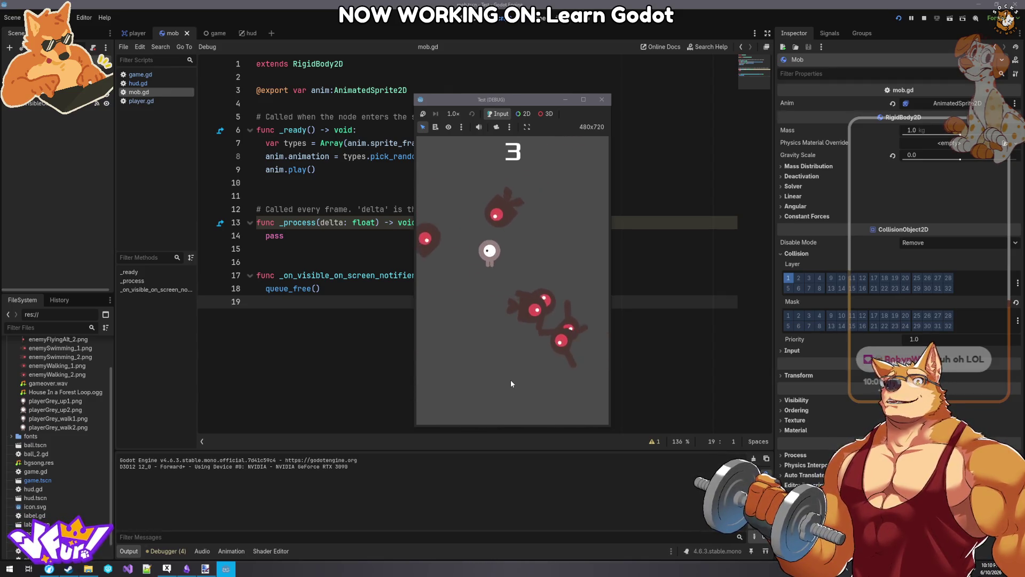
{"action": "key", "text": "Up"}
{"action": "key", "text": "Right"}
{"action": "key", "text": "Down"}
{"action": "key", "text": "Left"}
{"action": "key", "text": "Right"}
{"action": "key", "text": "Left"}
{"action": "key", "text": "Up"}
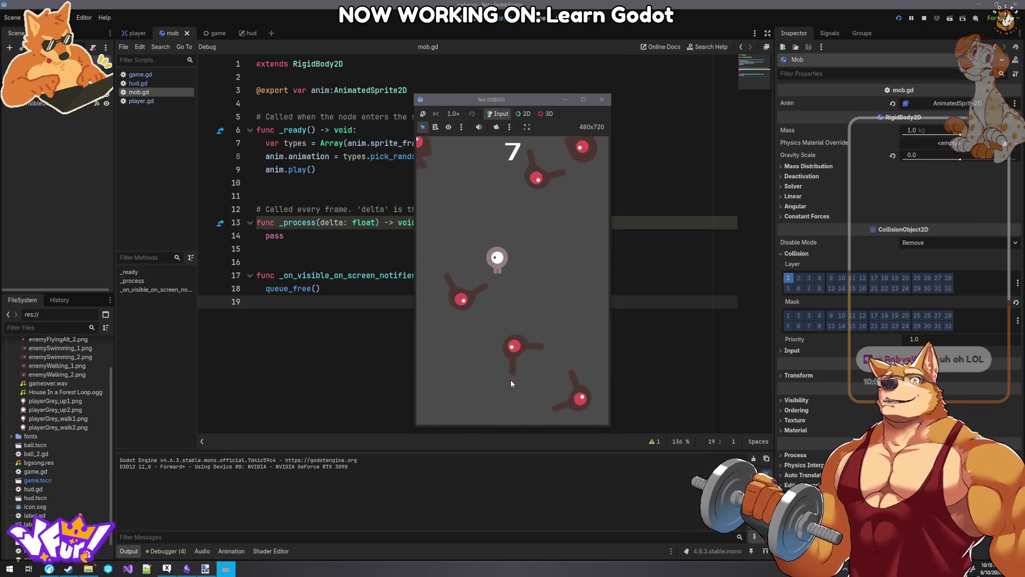
{"action": "key", "text": "Up"}
{"action": "key", "text": "Right"}
{"action": "key", "text": "Down"}
{"action": "key", "text": "Left"}
{"action": "key", "text": "Down"}
{"action": "key", "text": "Right"}
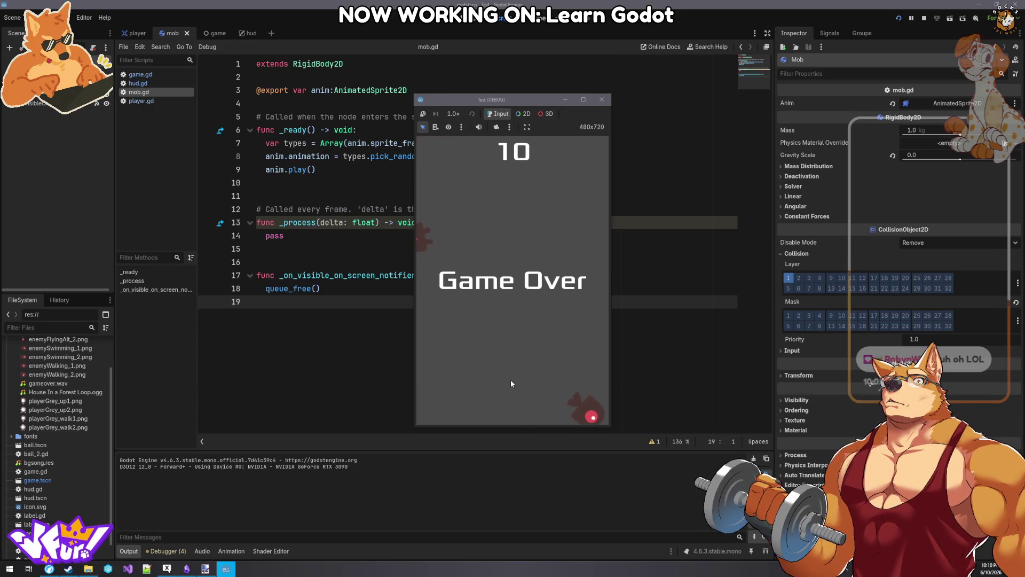
- Close the debug game window and open the game.gd script from the player scene
{"action": "left_click", "coordinate": [601, 100]}
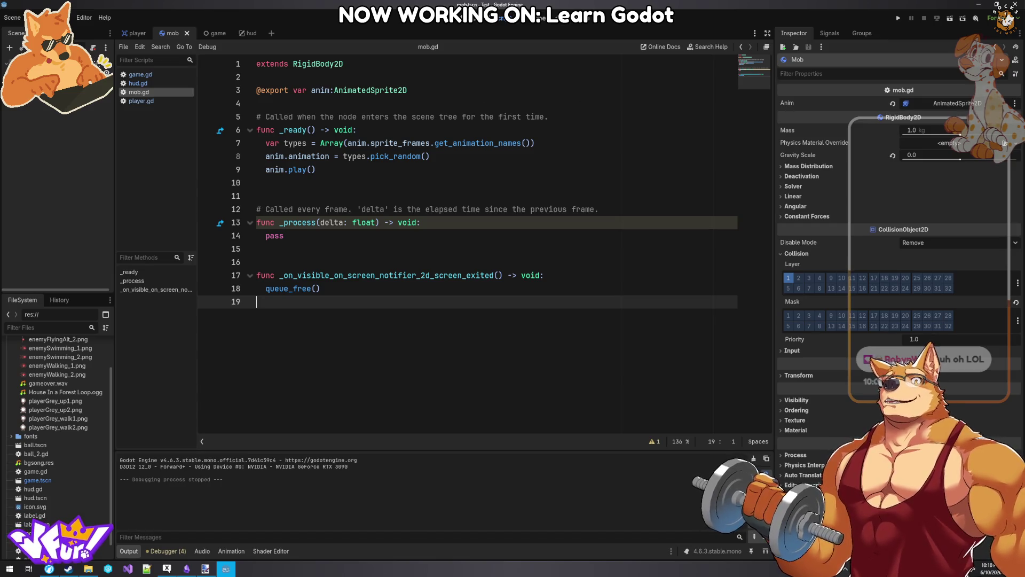
{"action": "left_click", "coordinate": [138, 34]}
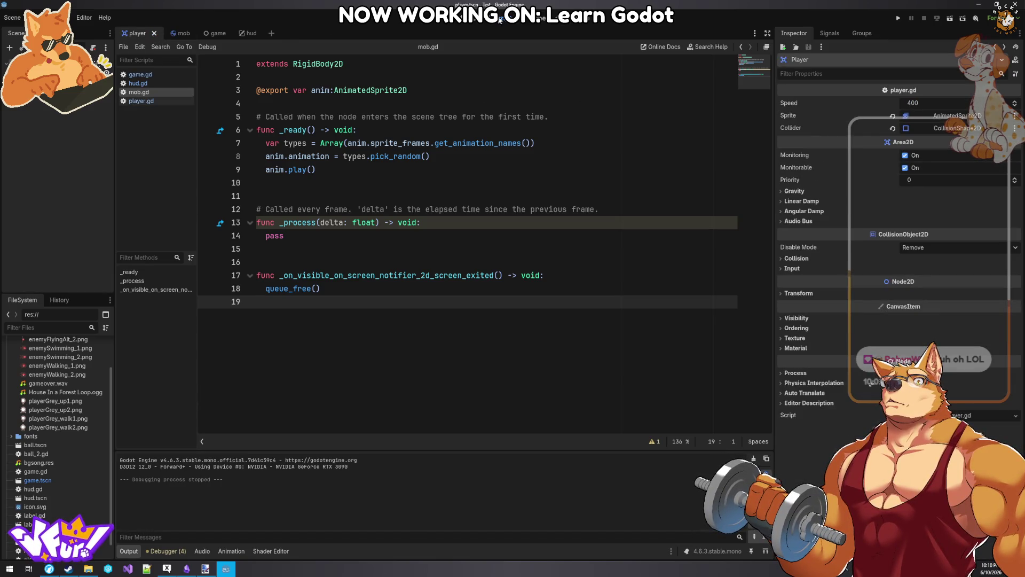
{"action": "left_click", "coordinate": [162, 73]}
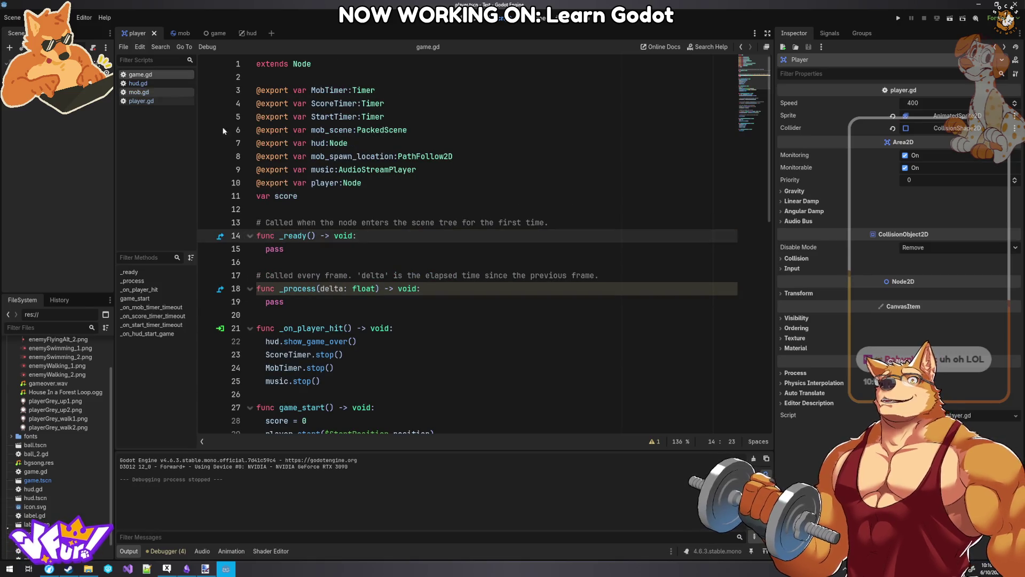
- Review game.gd, hud.gd, mob.gd and player.gd, then switch to the Creating the enemy docs page
{"action": "scroll", "coordinate": [420, 235], "scroll_direction": "down", "scroll_amount": 7}
{"action": "scroll", "coordinate": [420, 235], "scroll_direction": "down", "scroll_amount": 5}
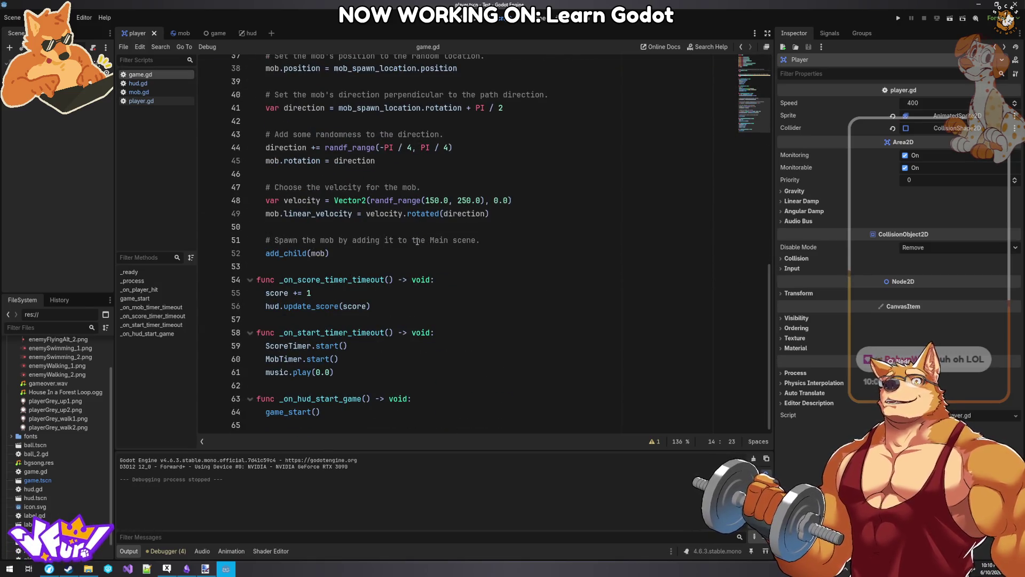
{"action": "left_click", "coordinate": [138, 83]}
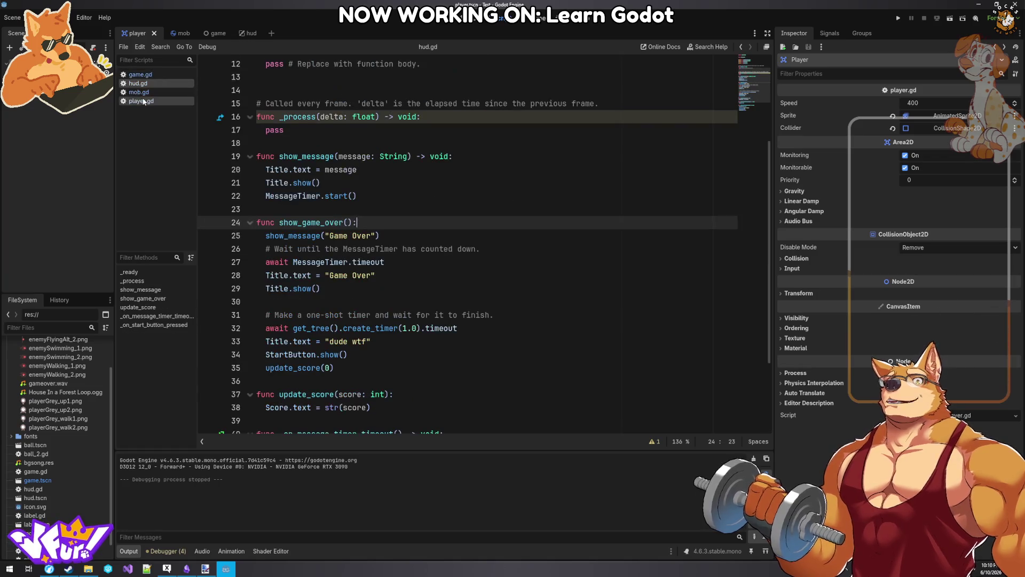
{"action": "left_click", "coordinate": [139, 92]}
{"action": "left_click", "coordinate": [135, 102]}
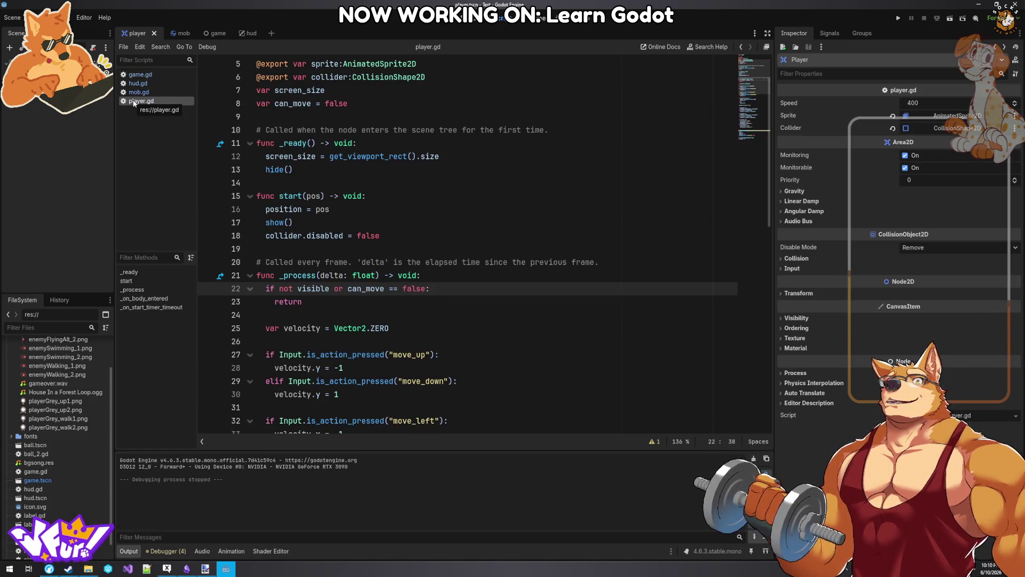
{"action": "left_click", "coordinate": [161, 84]}
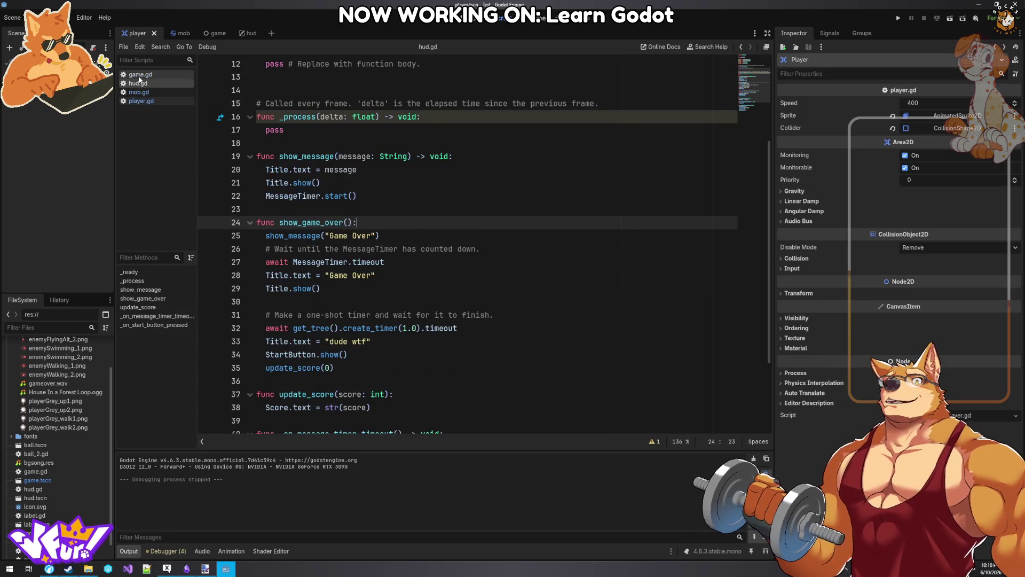
{"action": "left_click", "coordinate": [139, 77]}
{"action": "left_click", "coordinate": [134, 85]}
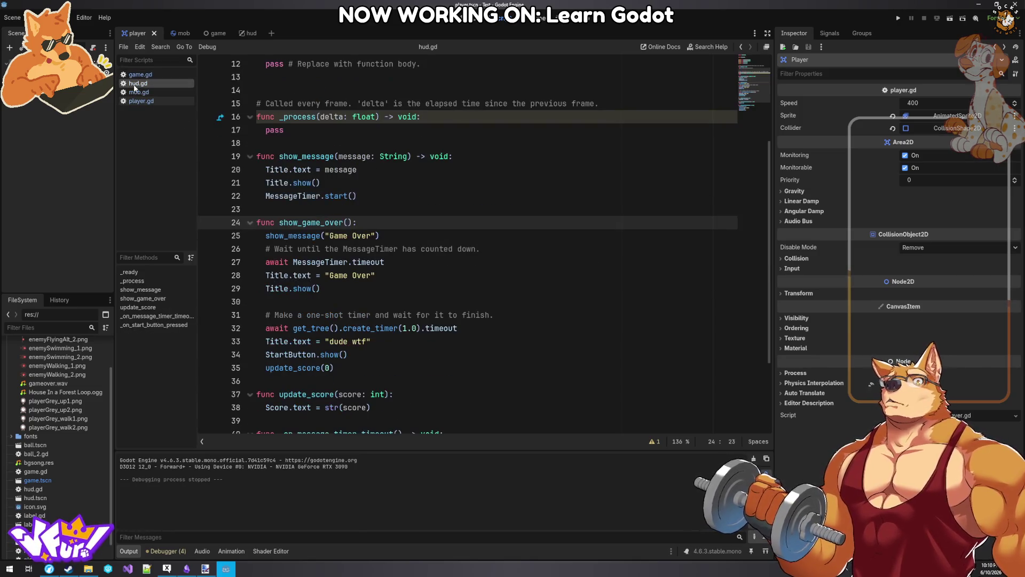
{"action": "left_click", "coordinate": [46, 572]}
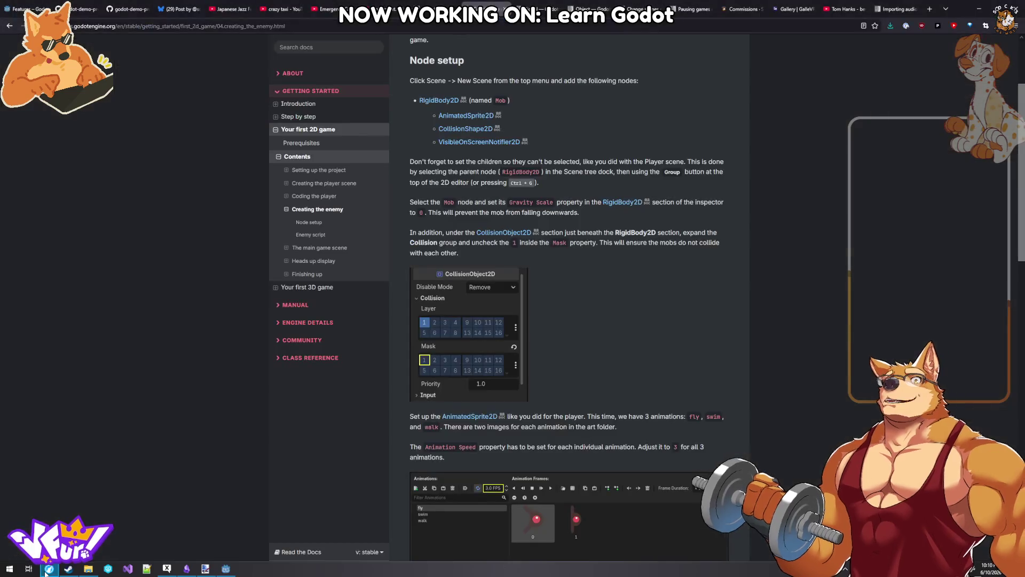
- Skim the Your first 3D game tutorial, go back to Creating the enemy, then return to hud.gd
{"action": "scroll", "coordinate": [611, 359], "scroll_direction": "down", "scroll_amount": 20}
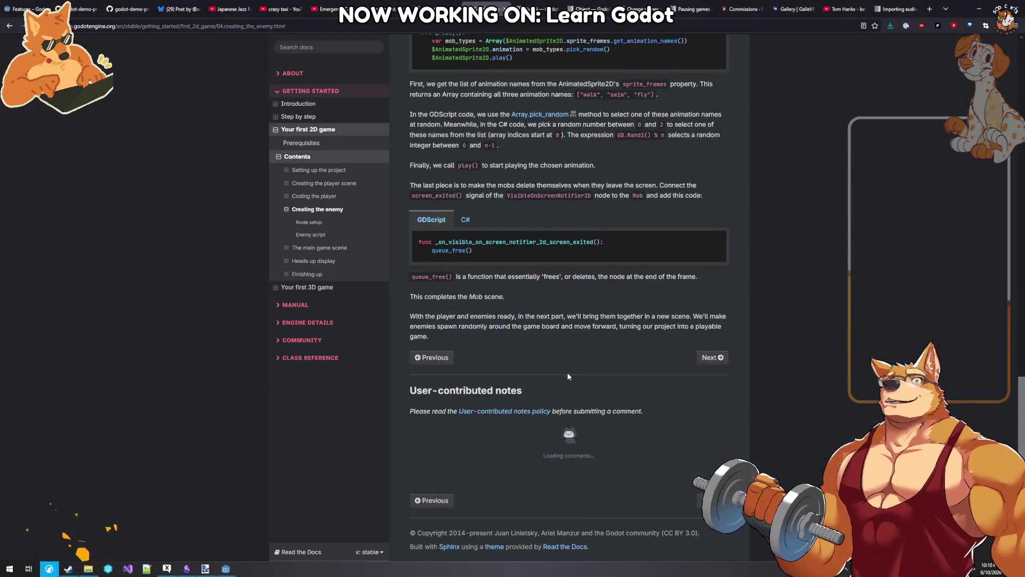
{"action": "left_click", "coordinate": [323, 289]}
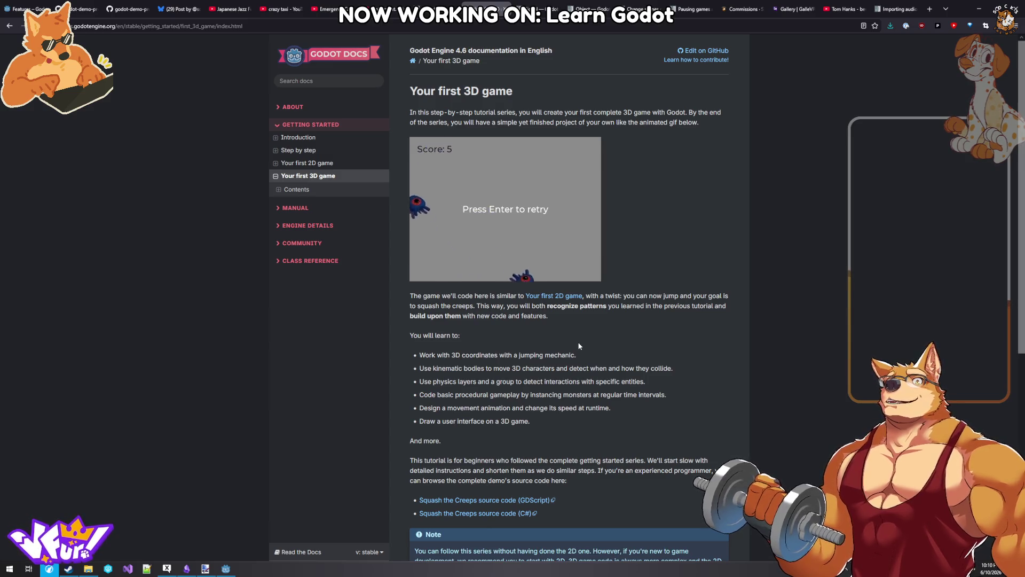
{"action": "scroll", "coordinate": [579, 346], "scroll_direction": "down", "scroll_amount": 3}
{"action": "scroll", "coordinate": [578, 346], "scroll_direction": "up", "scroll_amount": 2}
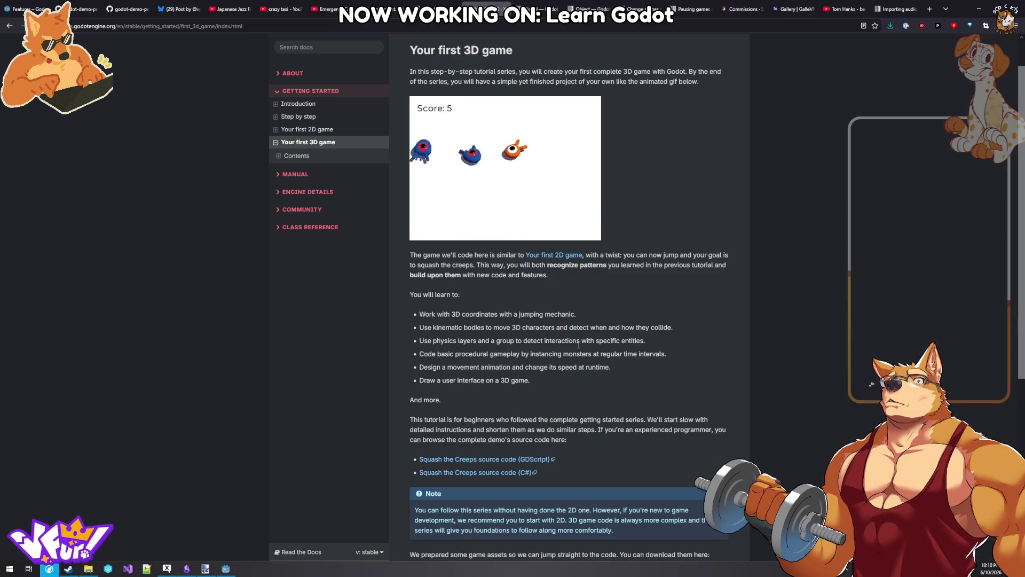
{"action": "scroll", "coordinate": [578, 350], "scroll_direction": "down", "scroll_amount": 3}
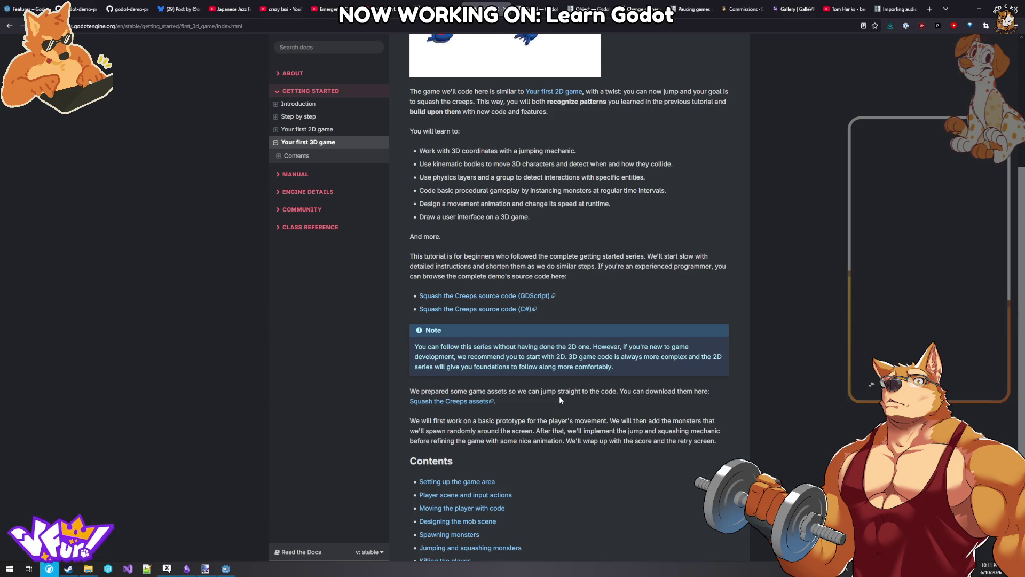
{"action": "key", "text": "alt+Left"}
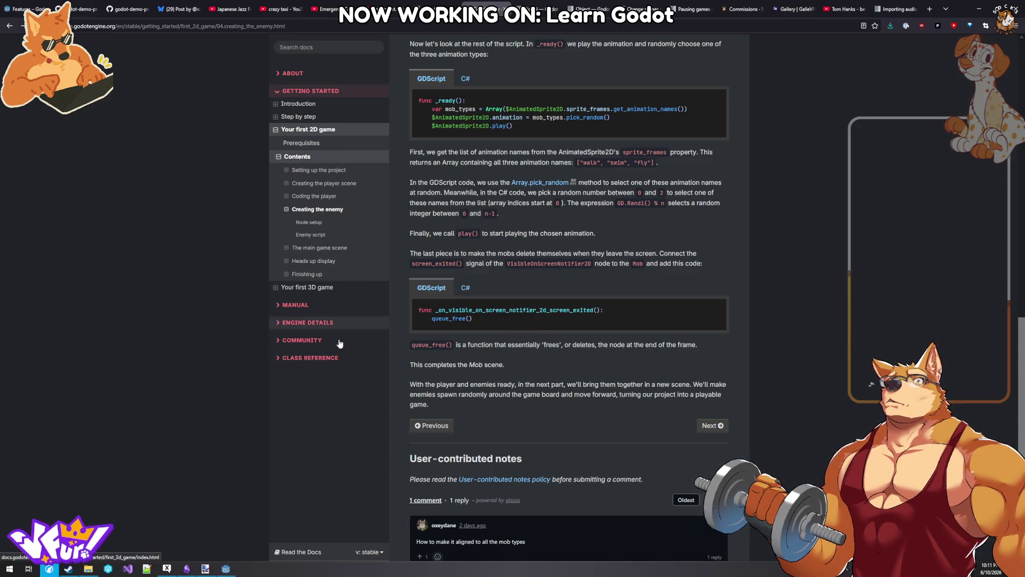
{"action": "left_click", "coordinate": [226, 568]}
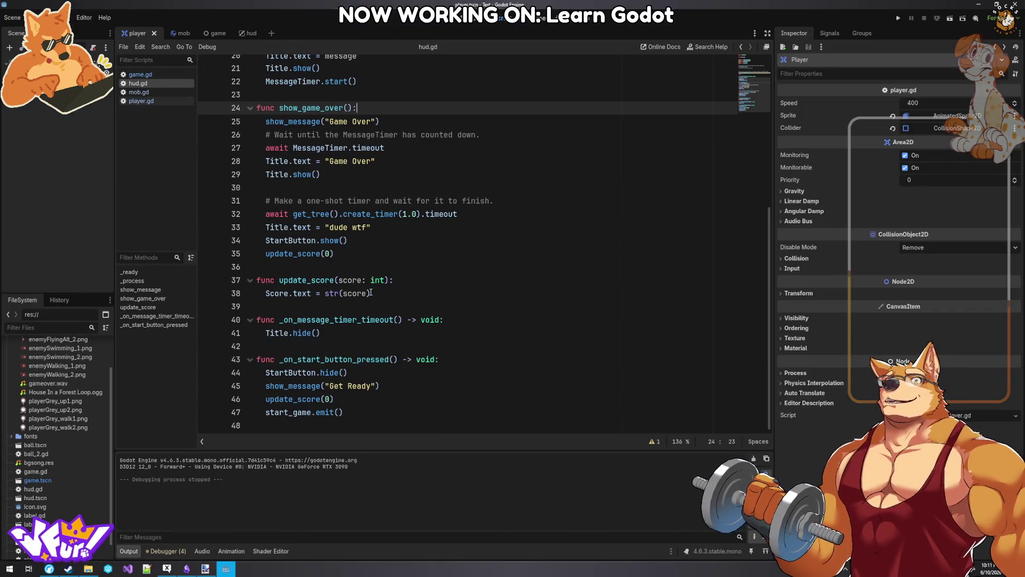
- Scroll through the game.gd, mob.gd and player.gd scripts
{"action": "scroll", "coordinate": [198, 291], "scroll_direction": "up", "scroll_amount": 7}
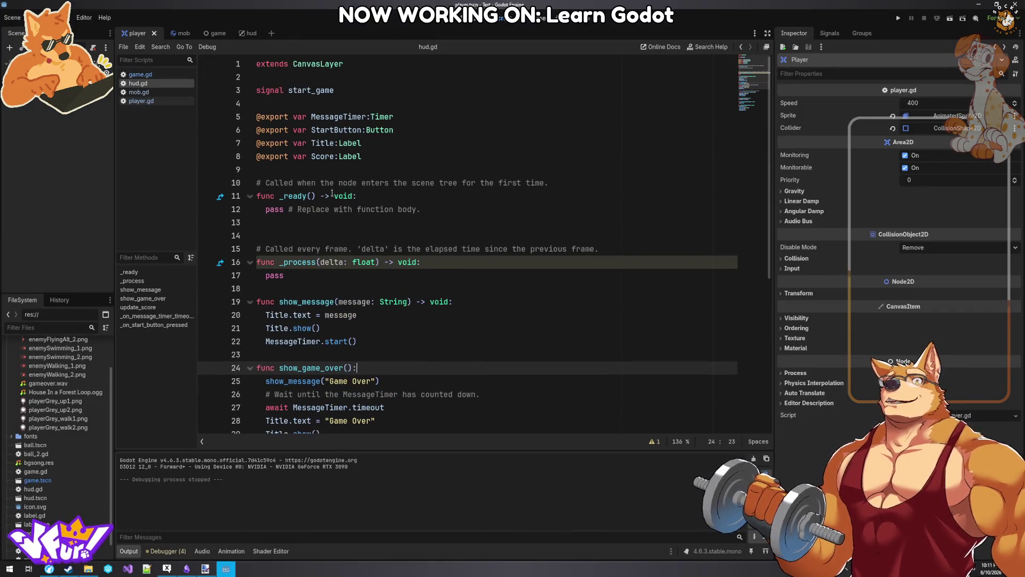
{"action": "left_click", "coordinate": [140, 75]}
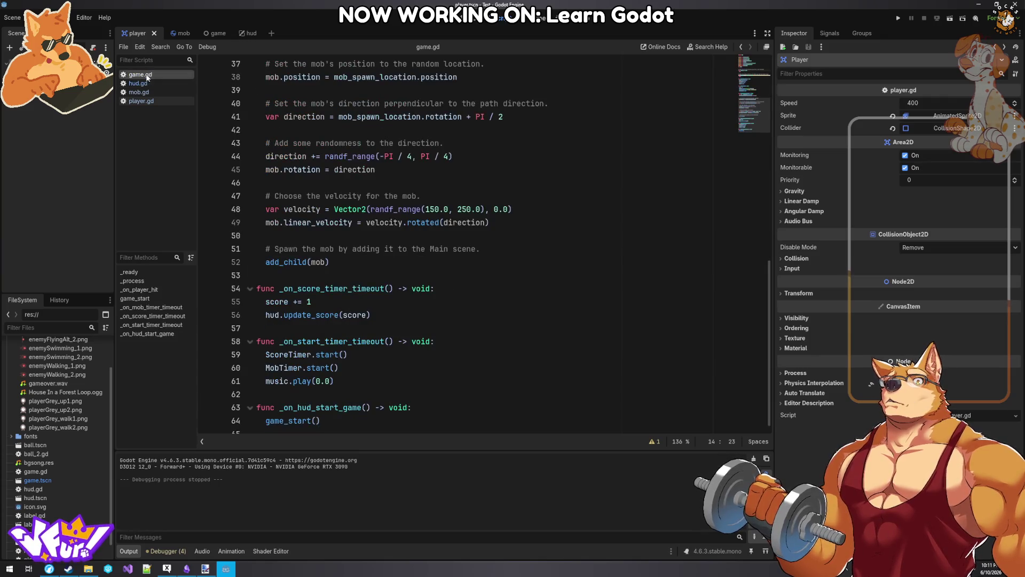
{"action": "scroll", "coordinate": [388, 248], "scroll_direction": "down", "scroll_amount": 1}
{"action": "scroll", "coordinate": [397, 258], "scroll_direction": "up", "scroll_amount": 7}
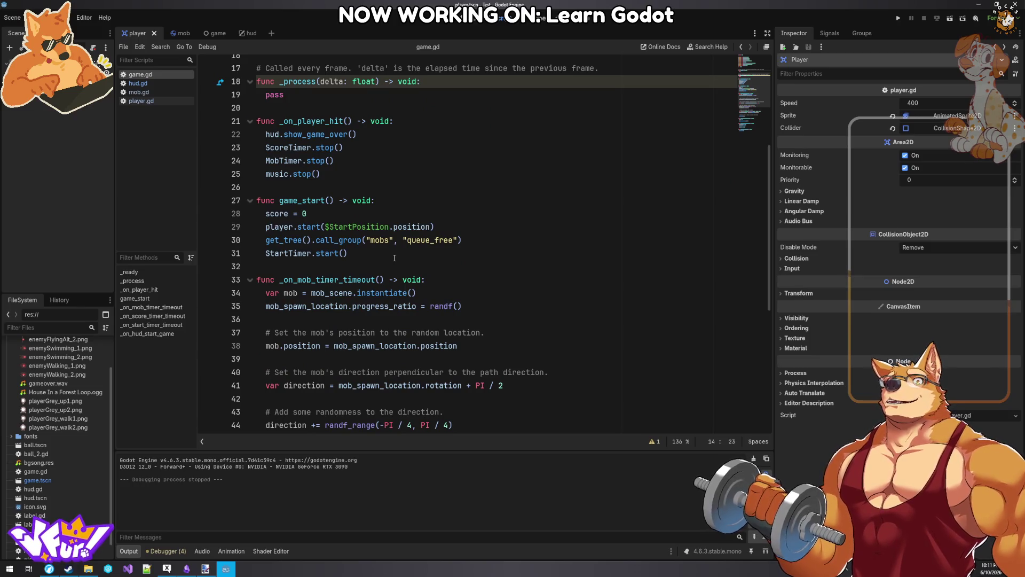
{"action": "scroll", "coordinate": [395, 258], "scroll_direction": "up", "scroll_amount": 5}
{"action": "left_click", "coordinate": [138, 92]}
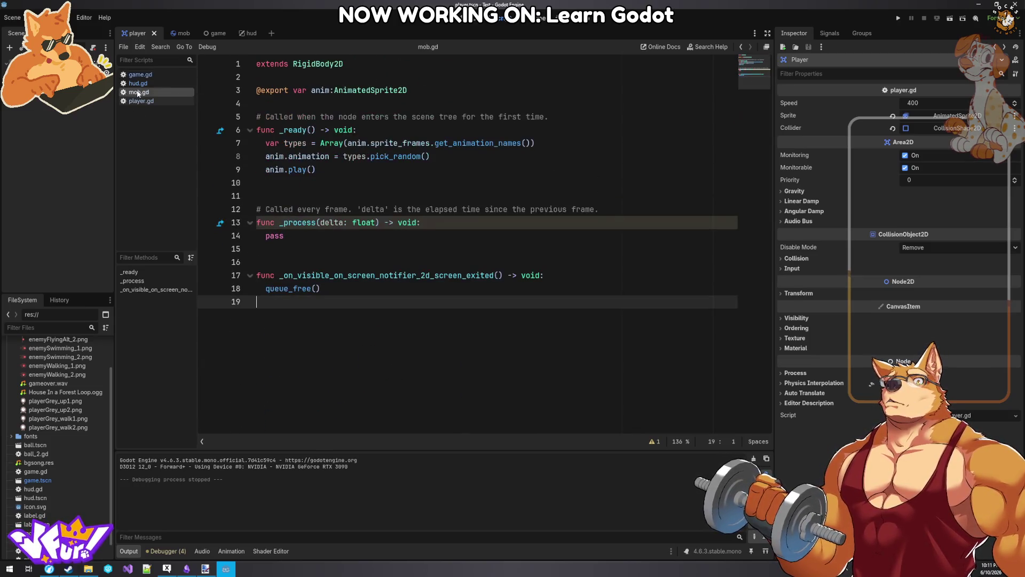
{"action": "left_click", "coordinate": [140, 102]}
{"action": "scroll", "coordinate": [434, 267], "scroll_direction": "down", "scroll_amount": 13}
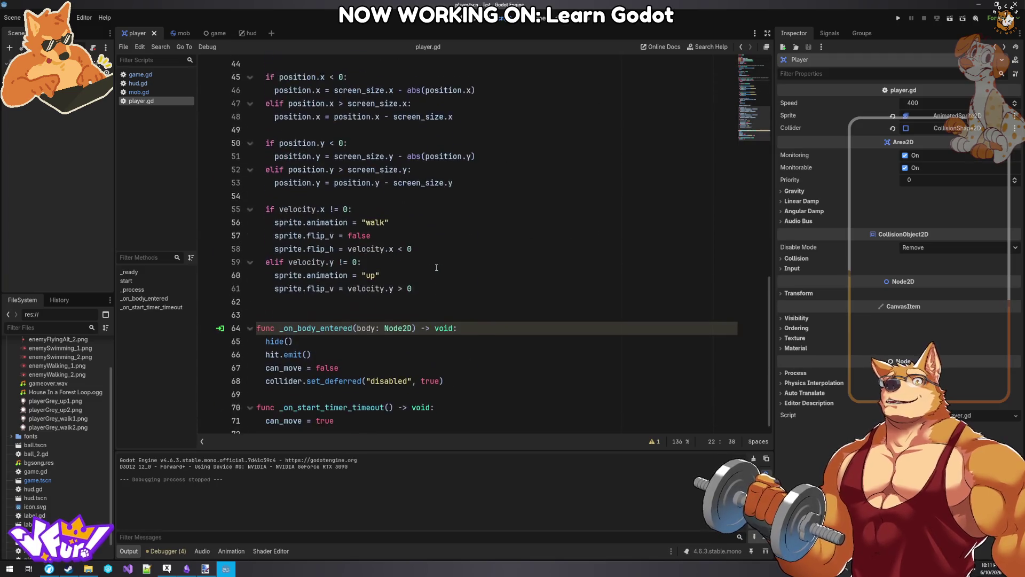
{"action": "scroll", "coordinate": [434, 267], "scroll_direction": "up", "scroll_amount": 10}
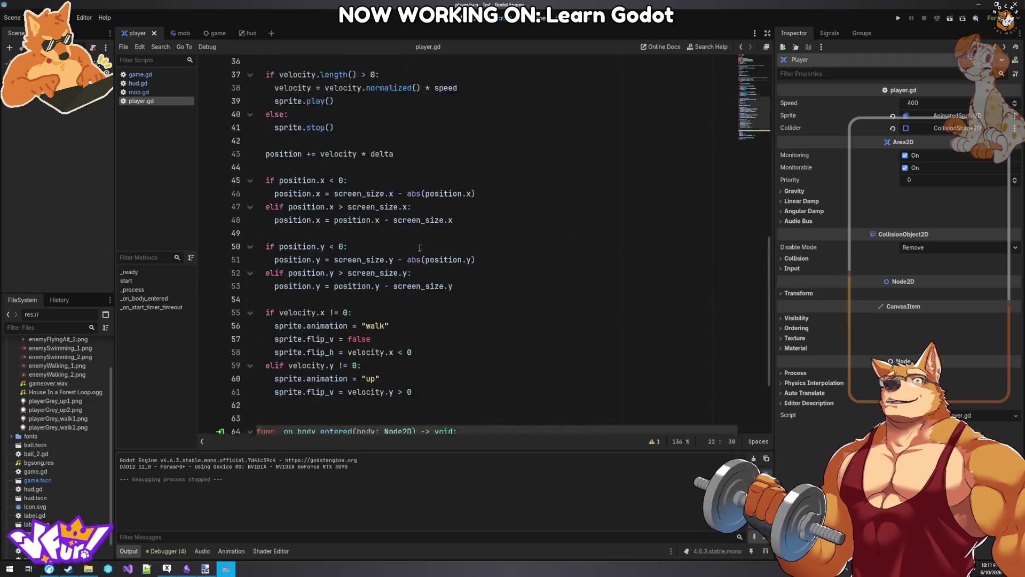
- Check mob.gd and hud.gd, then select the call_group mob-clearing line in game.gd's game_start
{"action": "left_click", "coordinate": [134, 92]}
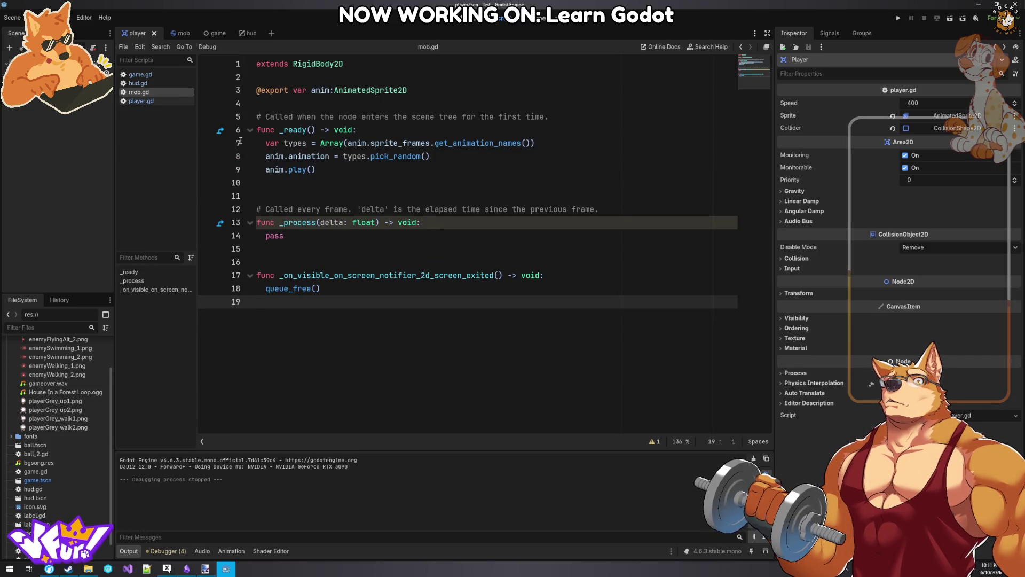
{"action": "left_click", "coordinate": [138, 83]}
{"action": "scroll", "coordinate": [435, 262], "scroll_direction": "down", "scroll_amount": 7}
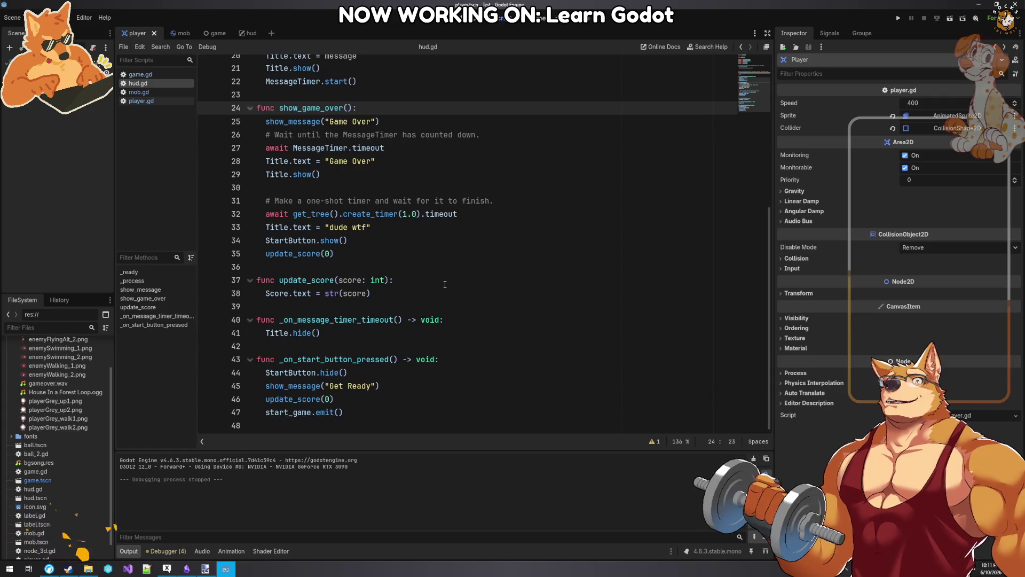
{"action": "scroll", "coordinate": [434, 263], "scroll_direction": "up", "scroll_amount": 6}
{"action": "left_click", "coordinate": [140, 74]}
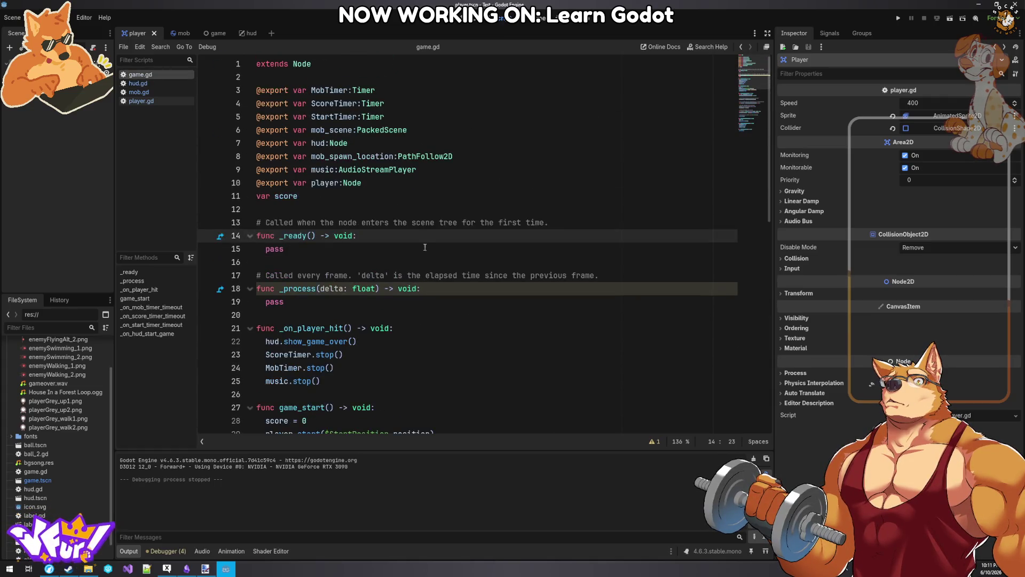
{"action": "scroll", "coordinate": [425, 252], "scroll_direction": "down", "scroll_amount": 4}
{"action": "left_click_drag", "start_coordinate": [463, 287], "coordinate": [263, 288]}
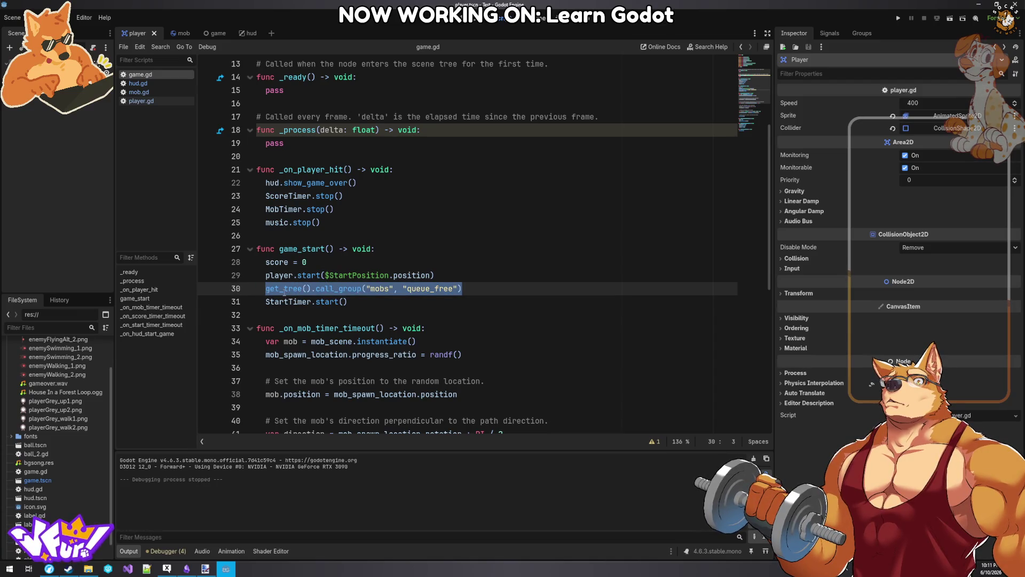
- Cut the call_group("mobs", "queue_free") line in game.gd, paste it back in place, and save
{"action": "right_click", "coordinate": [284, 292]}
{"action": "left_click", "coordinate": [307, 335]}
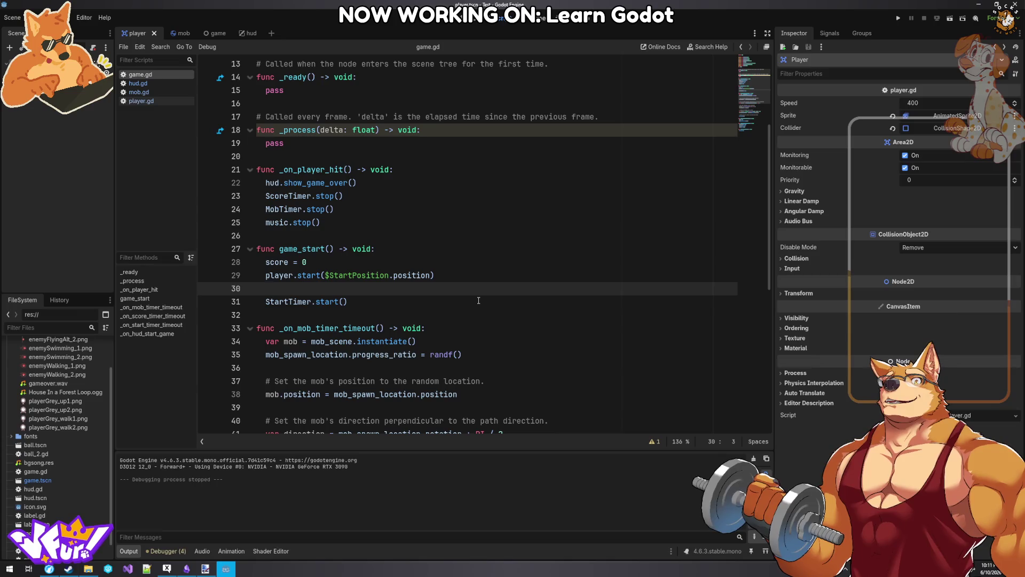
{"action": "key", "text": "BackSpace"}
{"action": "key", "text": "BackSpace"}
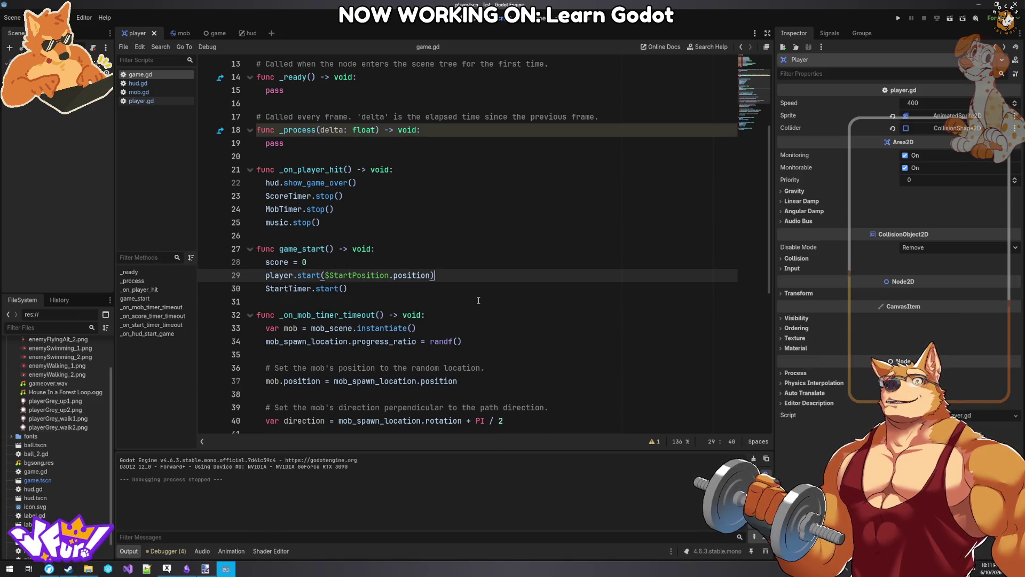
{"action": "scroll", "coordinate": [444, 299], "scroll_direction": "down", "scroll_amount": 8}
{"action": "scroll", "coordinate": [444, 299], "scroll_direction": "up", "scroll_amount": 6}
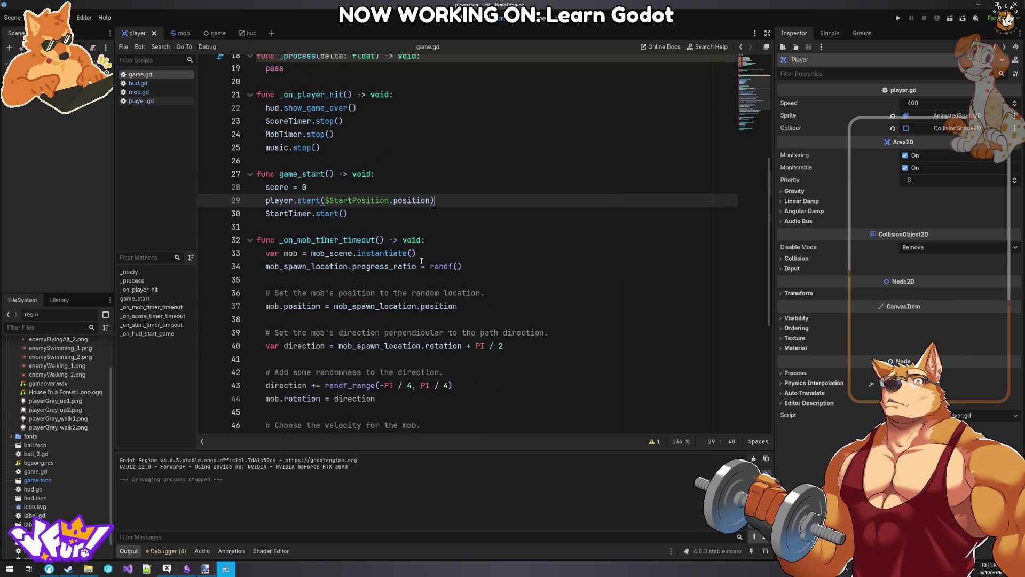
{"action": "scroll", "coordinate": [422, 261], "scroll_direction": "up", "scroll_amount": 5}
{"action": "scroll", "coordinate": [489, 271], "scroll_direction": "down", "scroll_amount": 4}
{"action": "key", "text": "Return"}
{"action": "type", "text": "get_tree().call_group(\"mobs\", \"queue_free\")"}
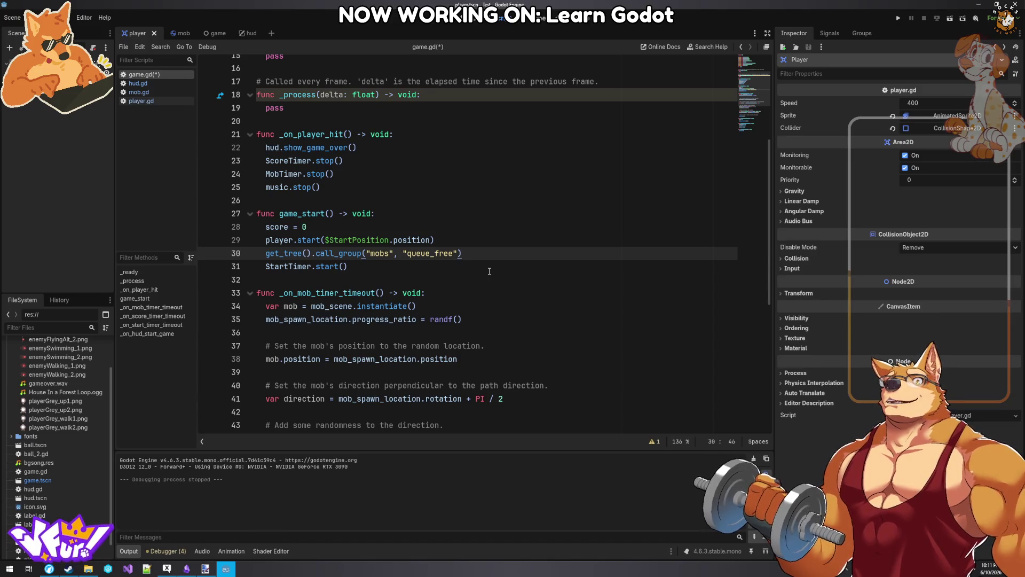
{"action": "key", "text": "ctrl+s"}
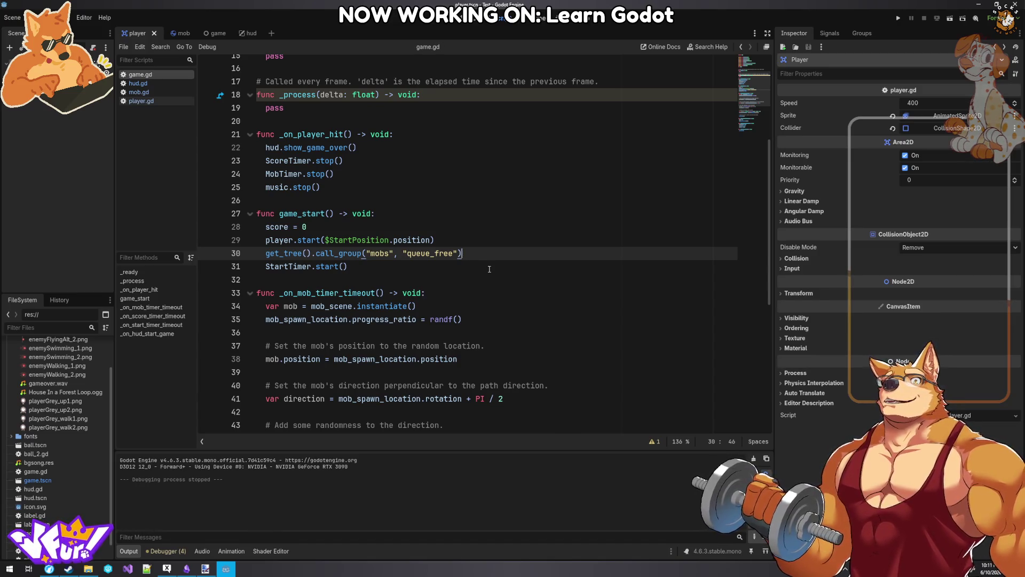
- Paste the call_group line into hud.gd's show_game_over after the MessageTimer await on line 27
{"action": "scroll", "coordinate": [476, 259], "scroll_direction": "up", "scroll_amount": 5}
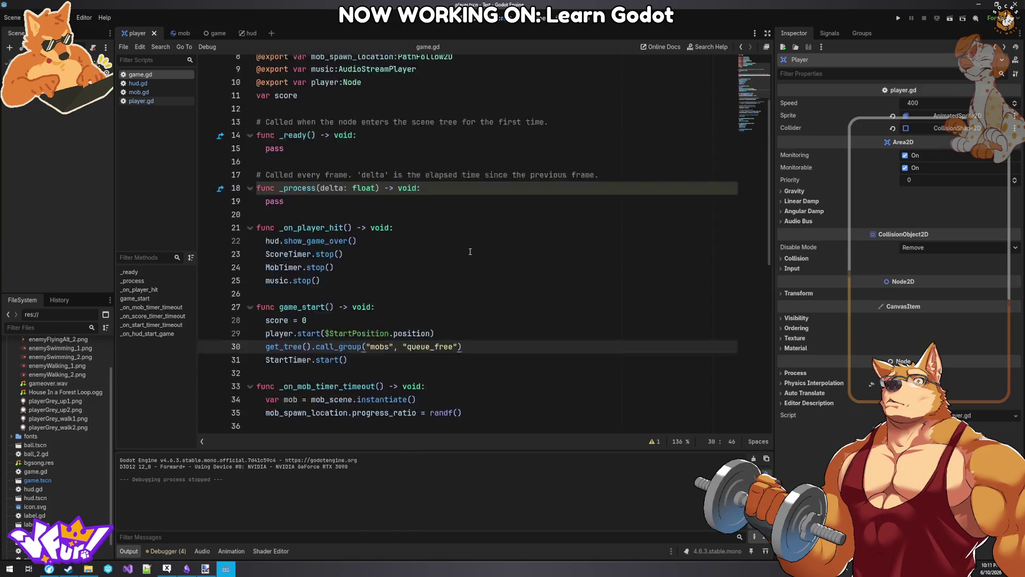
{"action": "left_click", "coordinate": [133, 84]}
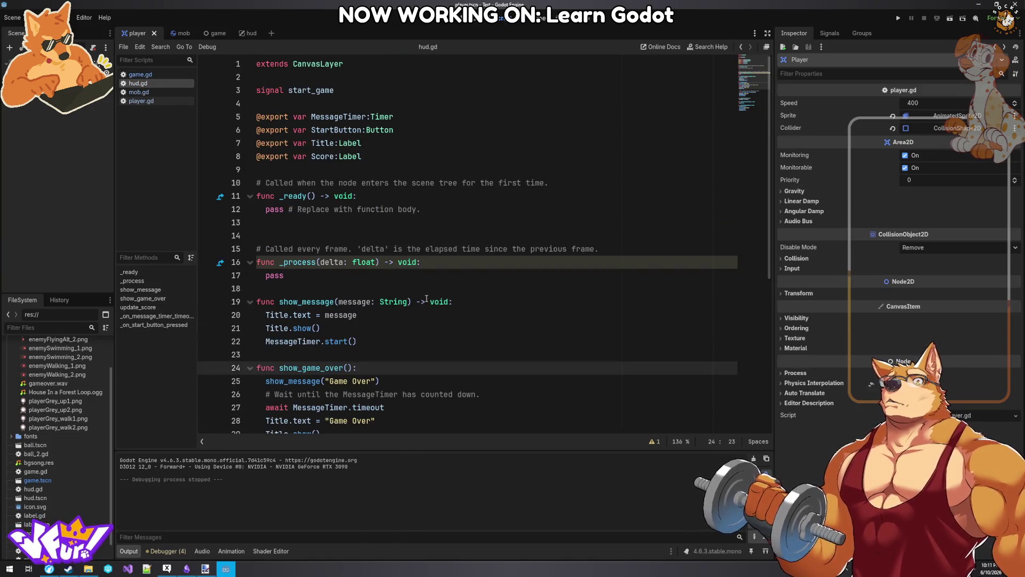
{"action": "scroll", "coordinate": [427, 299], "scroll_direction": "down", "scroll_amount": 4}
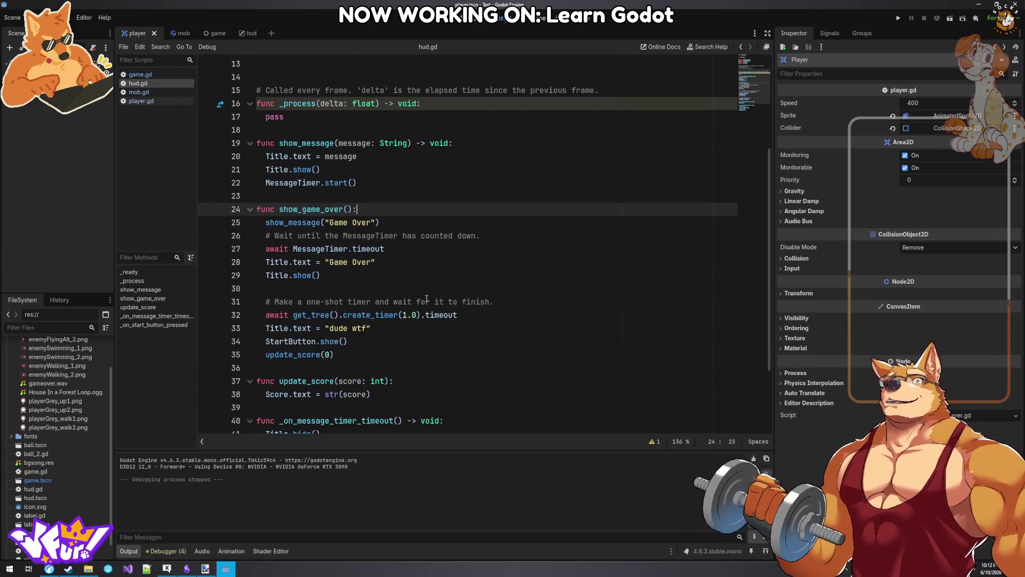
{"action": "left_click", "coordinate": [408, 252]}
{"action": "key", "text": "Return"}
{"action": "type", "text": "get_tree().call_group(\"mobs\", \"queue_free\")"}
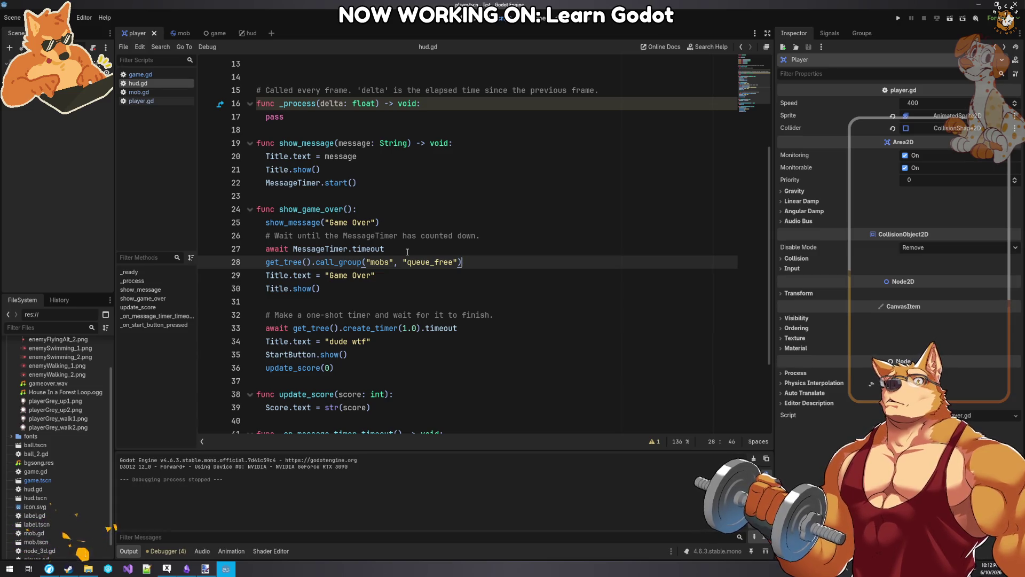
{"action": "left_click", "coordinate": [898, 17]}
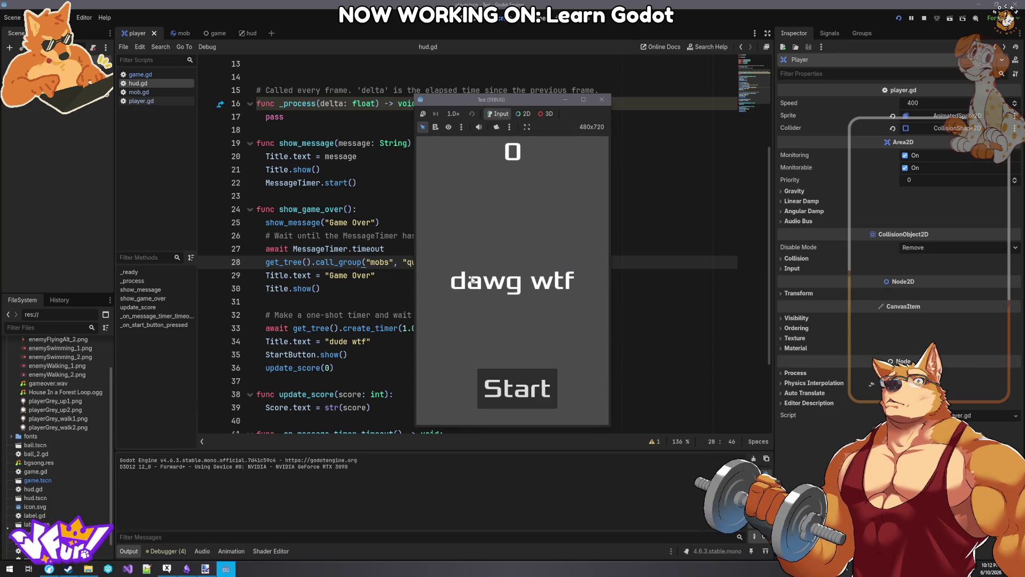
{"action": "left_click", "coordinate": [517, 389]}
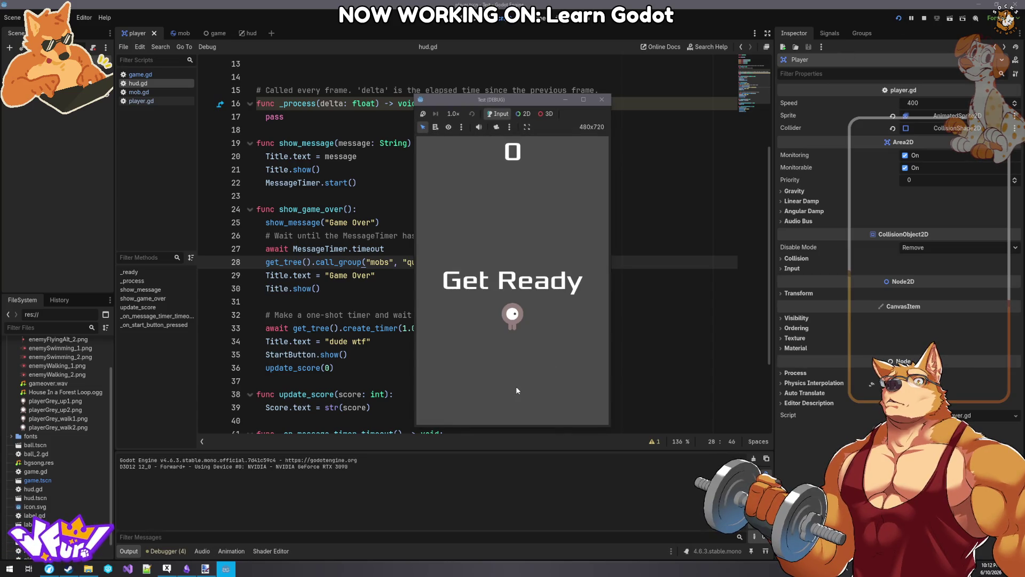
{"action": "key", "text": "Up"}
{"action": "key", "text": "Left"}
{"action": "key", "text": "Down"}
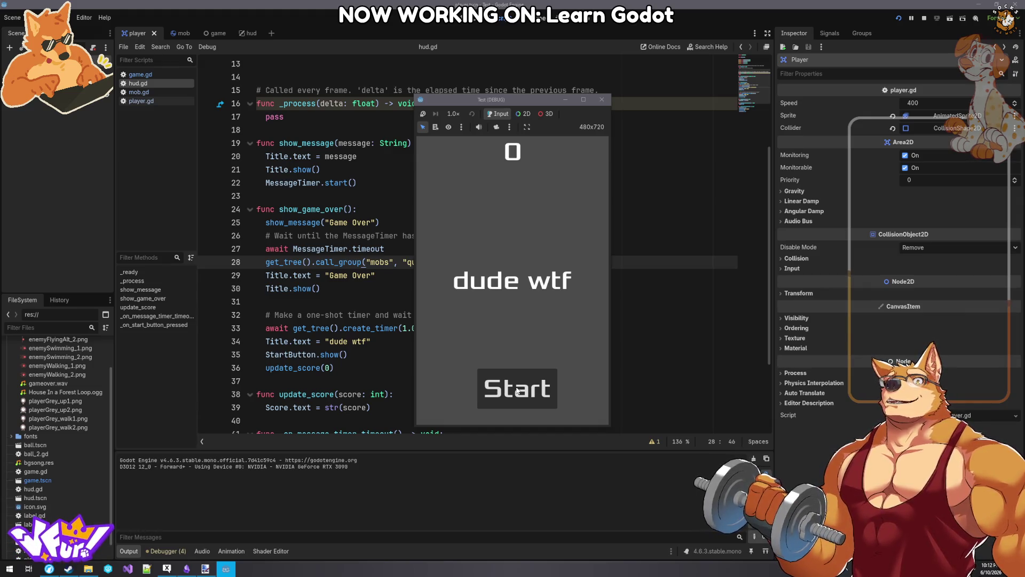
{"action": "left_click", "coordinate": [602, 101]}
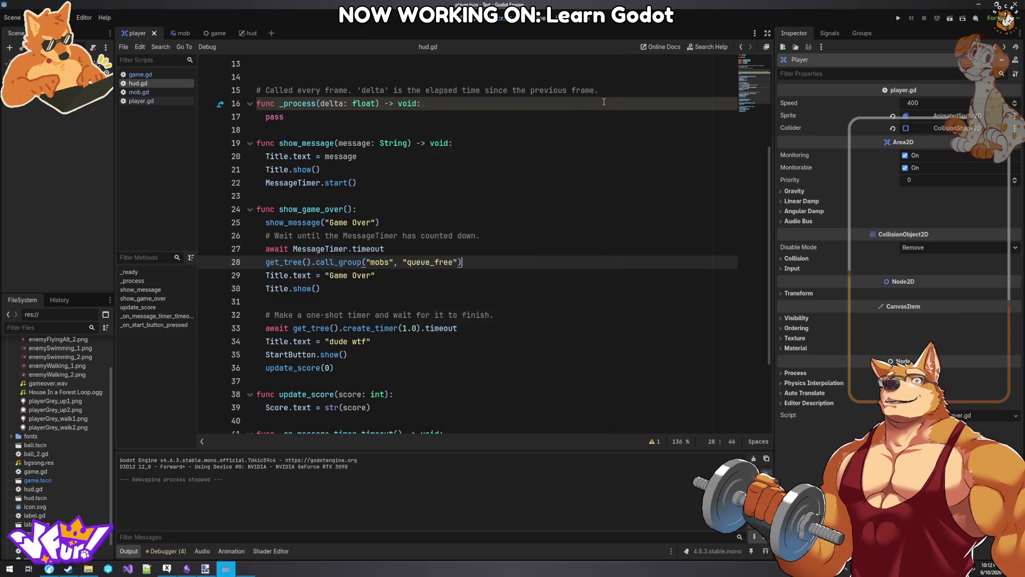
- Open the Heads up display docs at Removing old creeps, read it, then return to the editor
{"action": "left_click", "coordinate": [50, 569]}
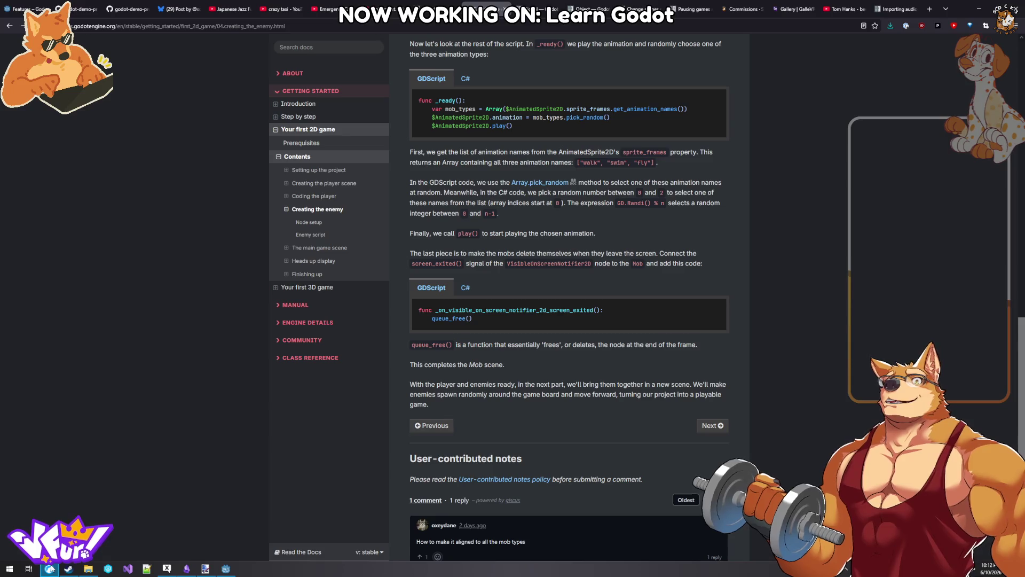
{"action": "left_click", "coordinate": [307, 274]}
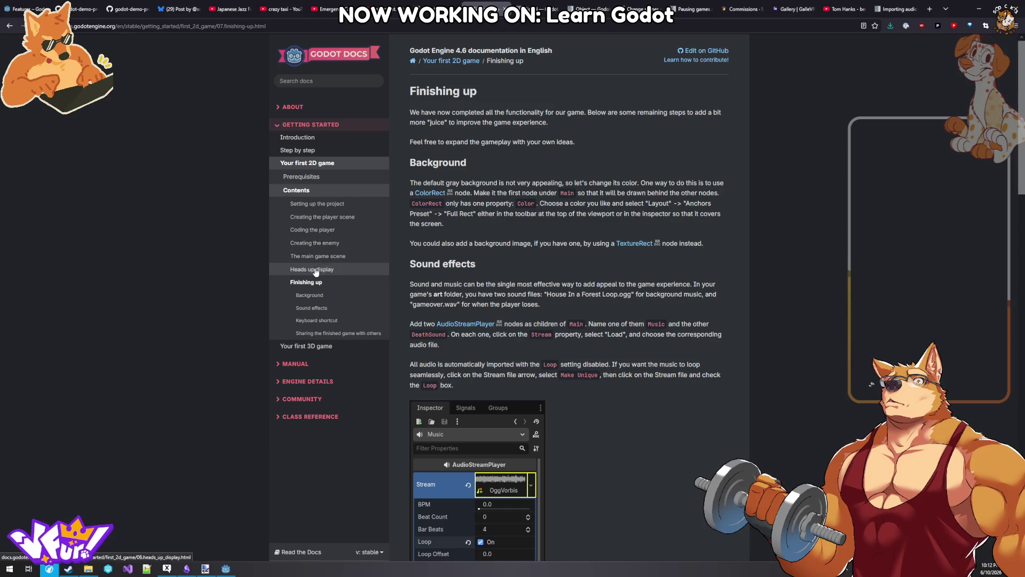
{"action": "left_click", "coordinate": [314, 269]}
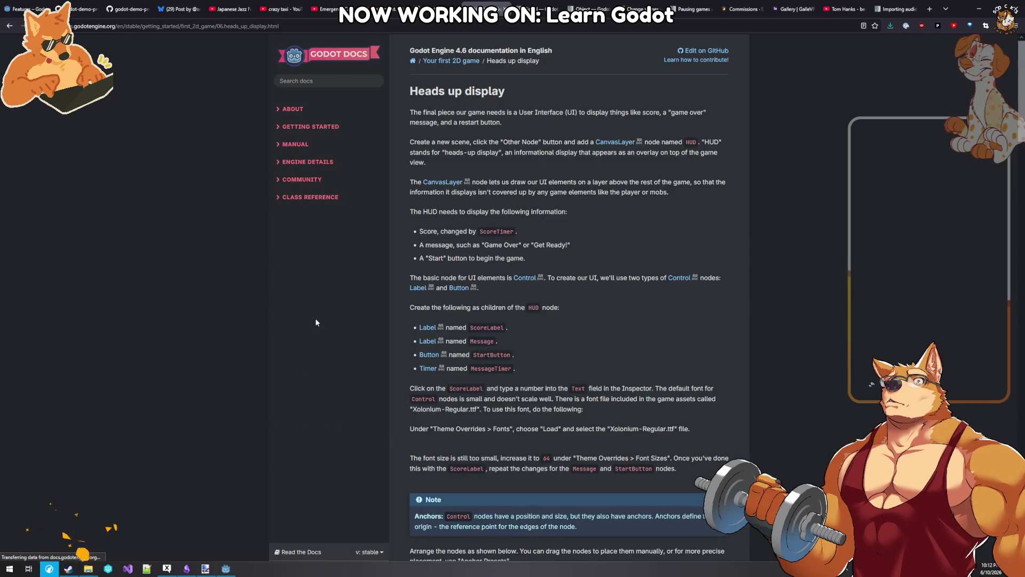
{"action": "left_click", "coordinate": [321, 333]}
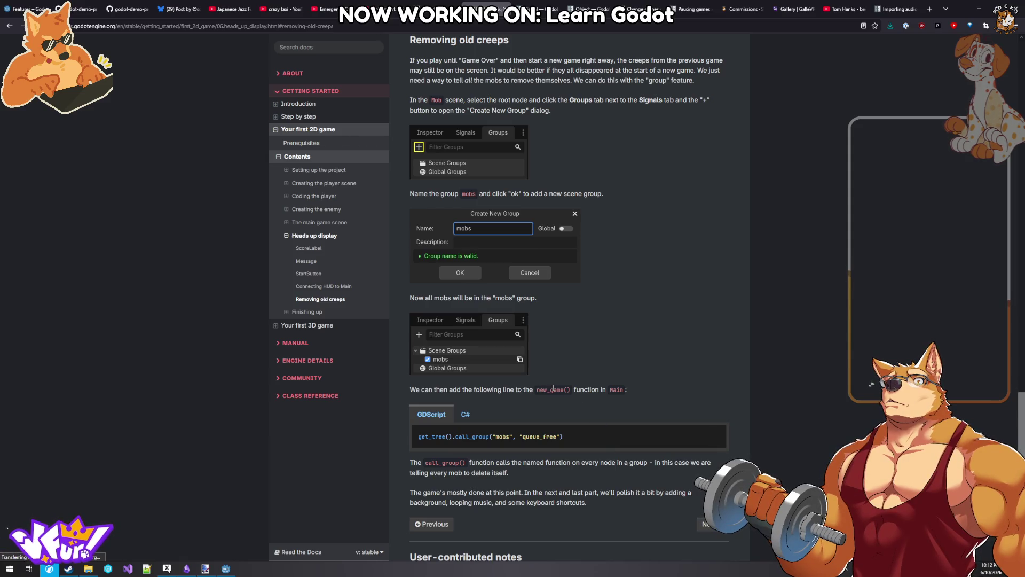
{"action": "scroll", "coordinate": [553, 389], "scroll_direction": "down", "scroll_amount": 4}
{"action": "scroll", "coordinate": [551, 392], "scroll_direction": "up", "scroll_amount": 3}
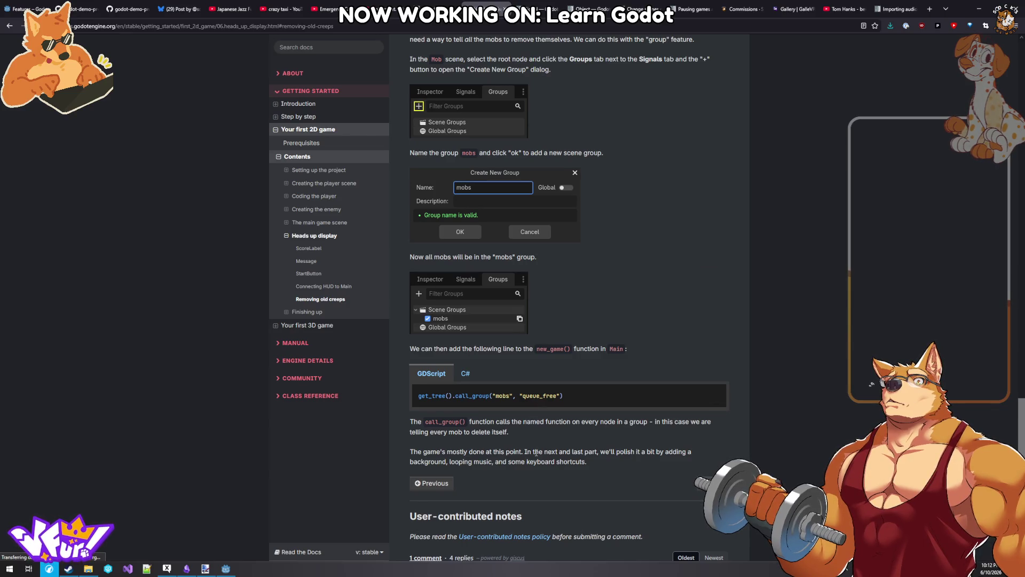
{"action": "left_click", "coordinate": [226, 568]}
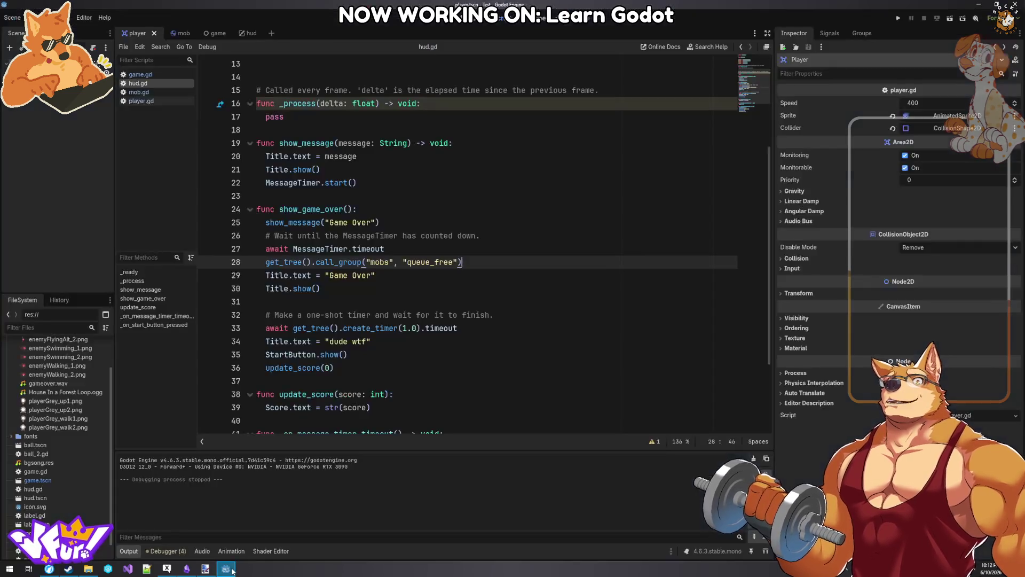
- Delete line 28's call_group line and the leftover blank line from hud.gd's show_game_over, then save
{"action": "key", "text": "shift+Home"}
{"action": "key", "text": "ctrl+c"}
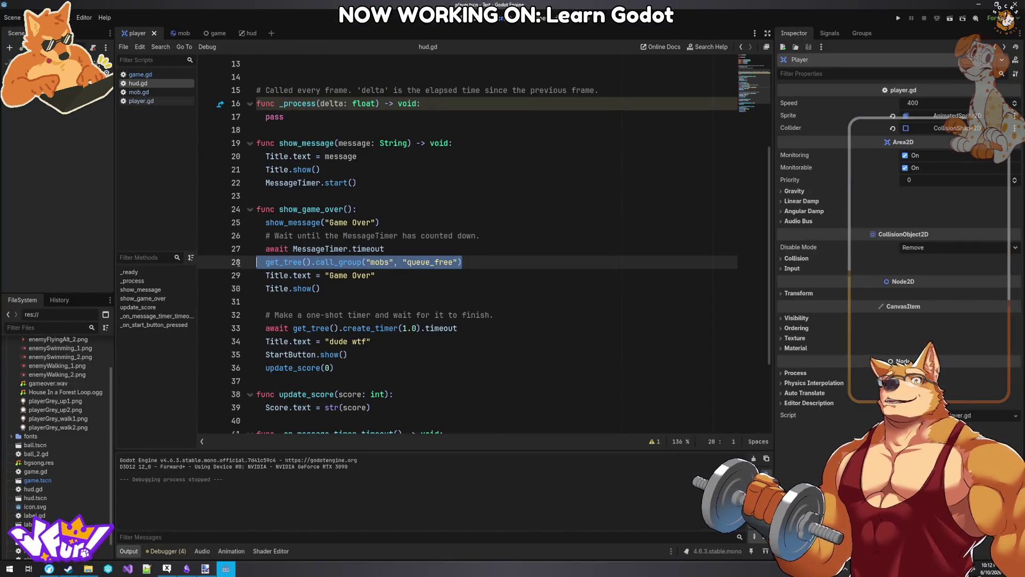
{"action": "key", "text": "BackSpace"}
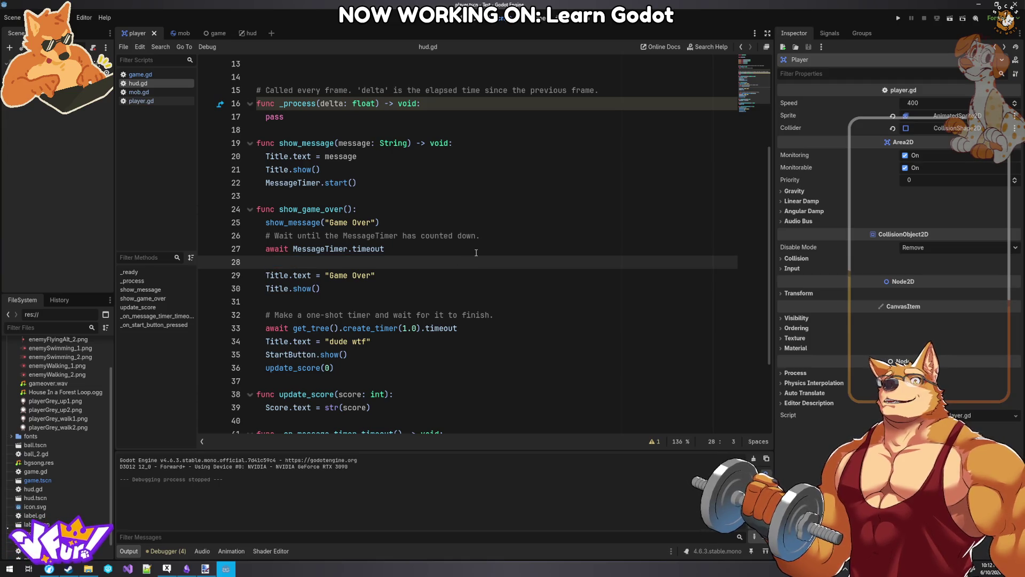
{"action": "key", "text": "BackSpace"}
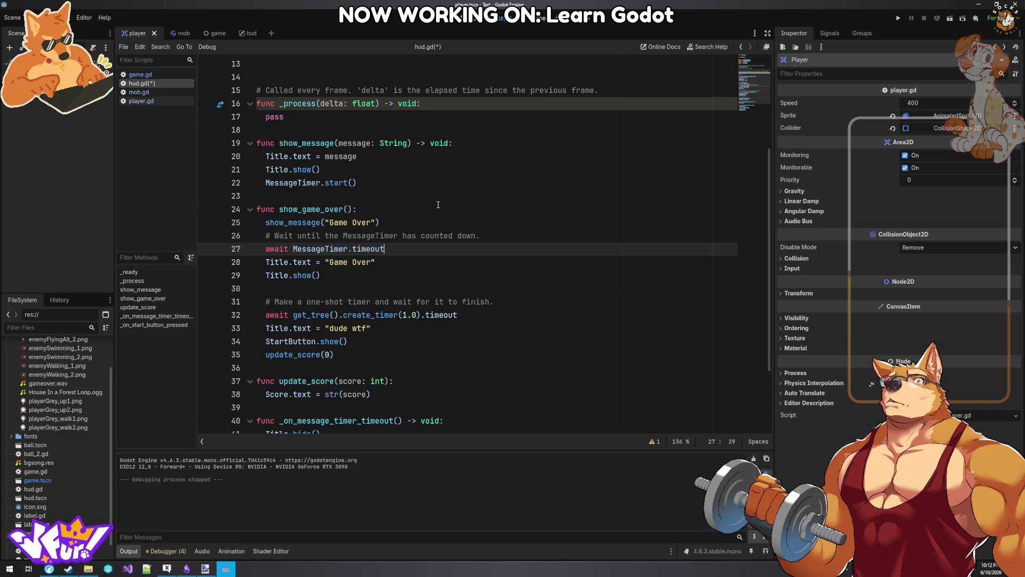
{"action": "scroll", "coordinate": [438, 204], "scroll_direction": "down", "scroll_amount": 2}
{"action": "scroll", "coordinate": [428, 198], "scroll_direction": "up", "scroll_amount": 6}
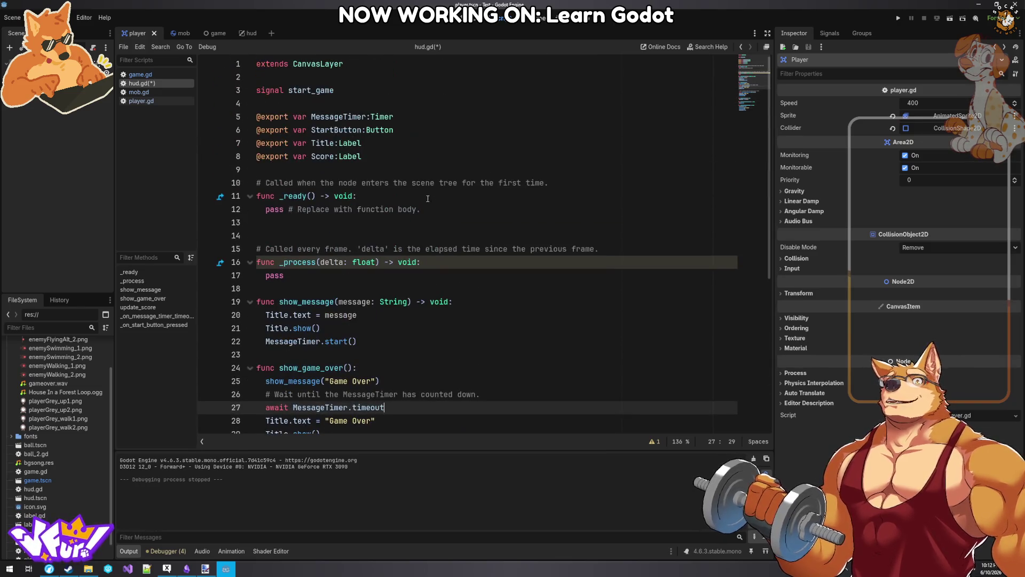
{"action": "scroll", "coordinate": [361, 85], "scroll_direction": "down", "scroll_amount": 6}
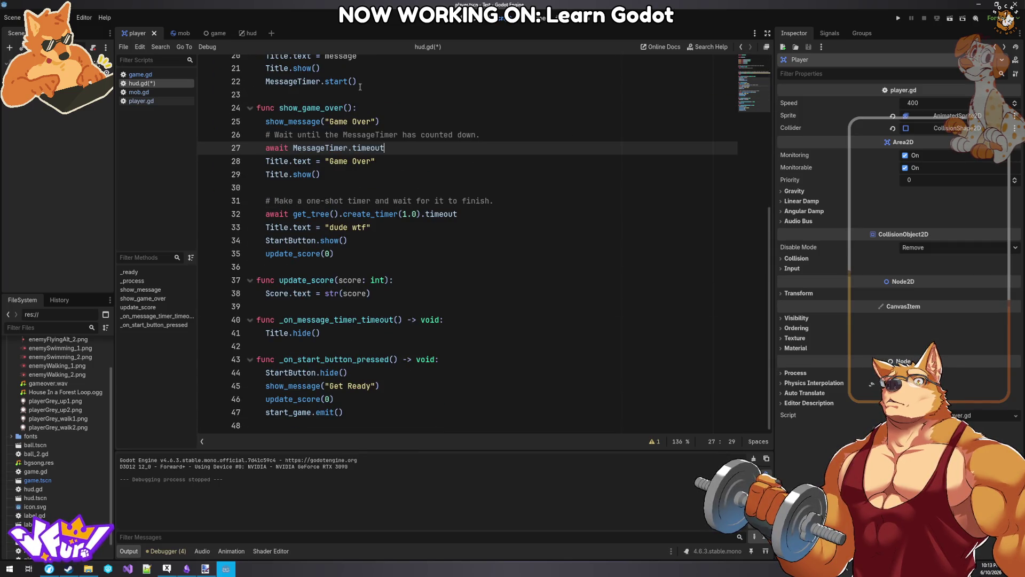
{"action": "key", "text": "ctrl+s"}
{"action": "left_click", "coordinate": [138, 75]}
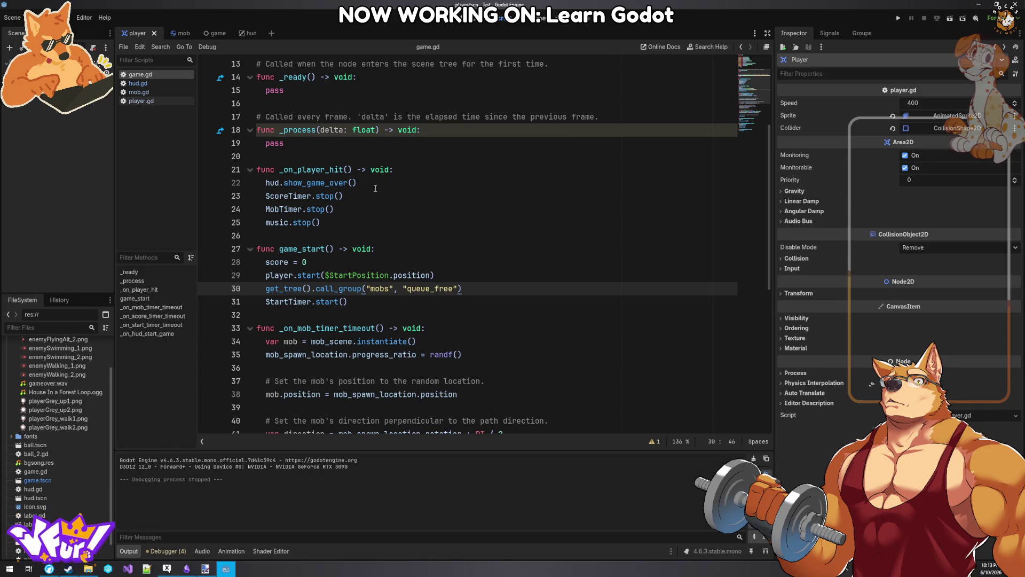
- Paste get_tree().call_group("mobs", "queue_free") on a new line after music.stop() in _on_player_hit
{"action": "left_click", "coordinate": [375, 188]}
{"action": "left_click", "coordinate": [372, 220]}
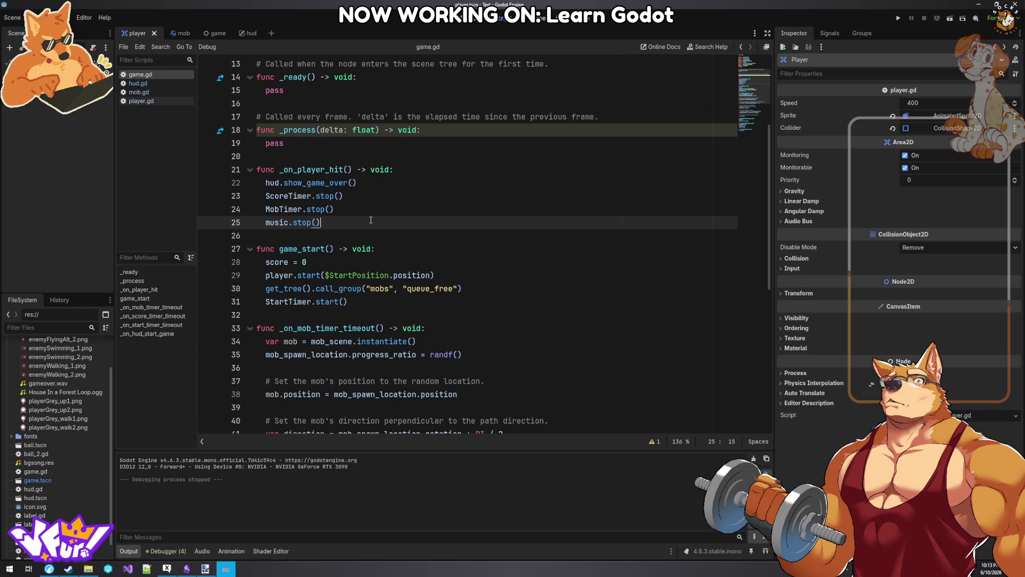
{"action": "key", "text": "Return"}
{"action": "key", "text": "ctrl+v"}
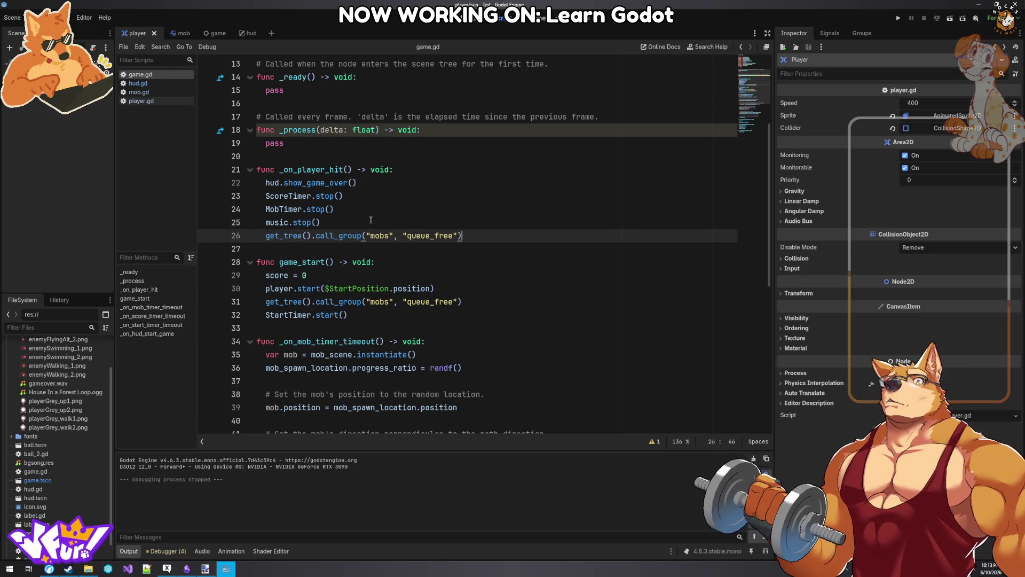
- Run the project, play a round through to Game Over, then close the game window
{"action": "left_click", "coordinate": [898, 20]}
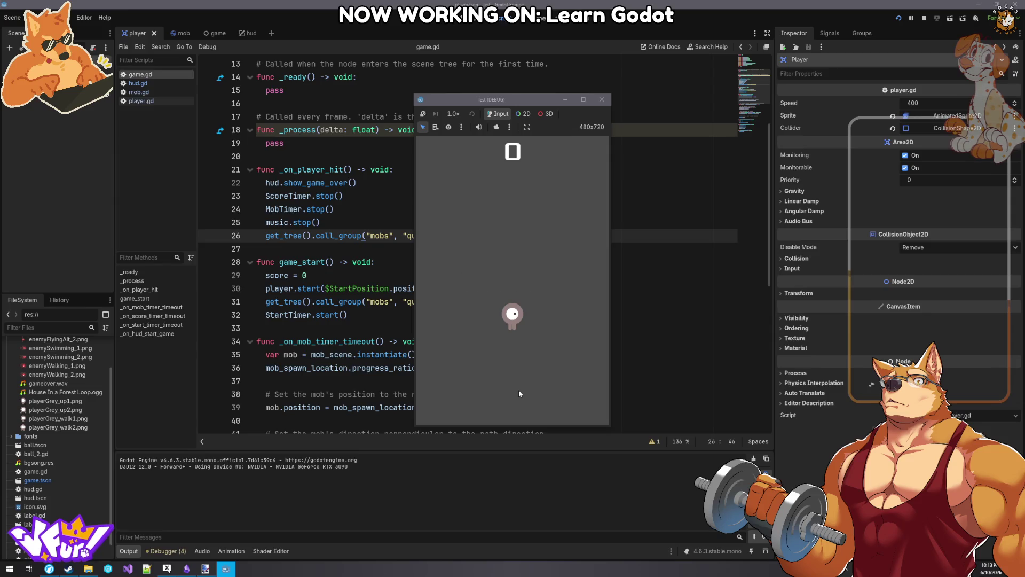
{"action": "key", "text": "Up"}
{"action": "key", "text": "Left"}
{"action": "key", "text": "Right"}
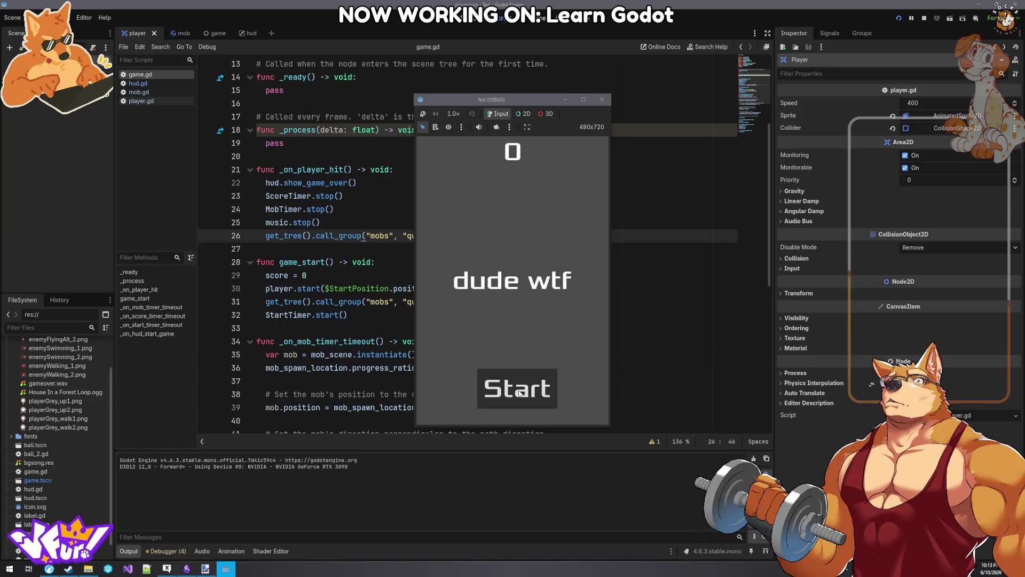
{"action": "left_click", "coordinate": [602, 100]}
{"action": "left_click", "coordinate": [336, 211]}
{"action": "left_click", "coordinate": [347, 235]}
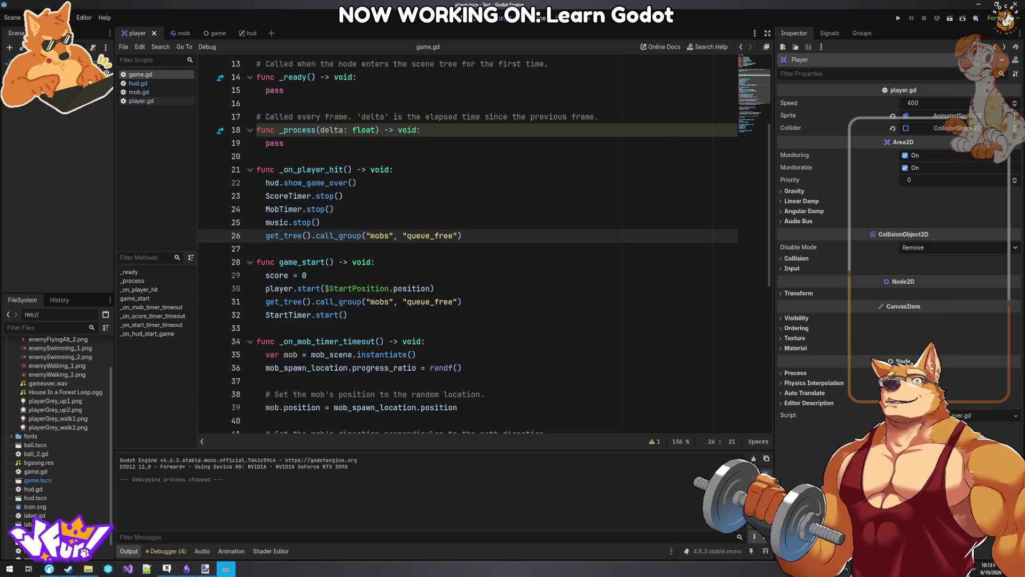
{"action": "left_click", "coordinate": [13, 19]}
- Check node_3d.gd's contents, then delete it from the FileSystem dock
{"action": "scroll", "coordinate": [49, 470], "scroll_direction": "down", "scroll_amount": 1}
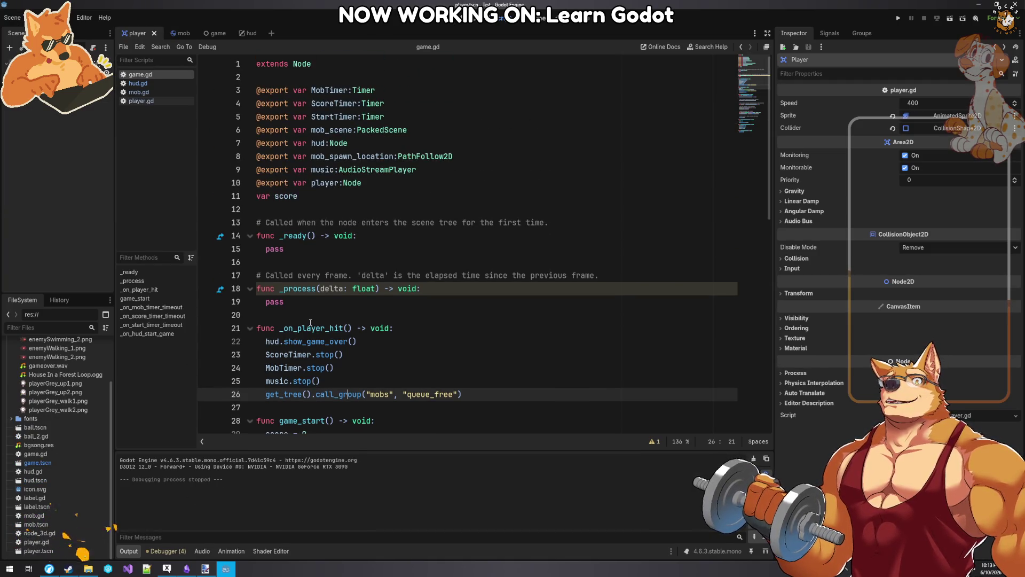
{"action": "left_click", "coordinate": [39, 533]}
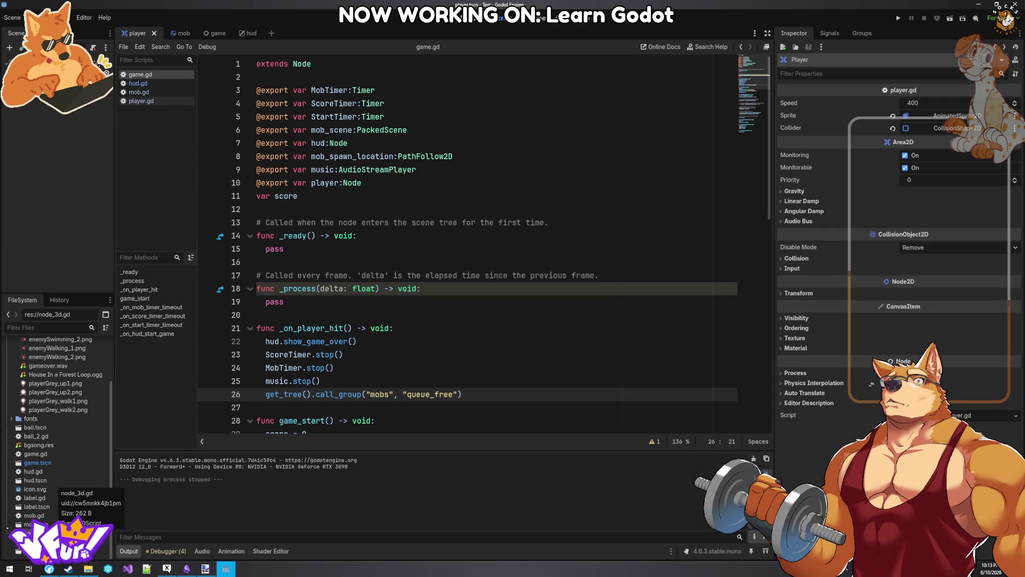
{"action": "double_click", "coordinate": [39, 533]}
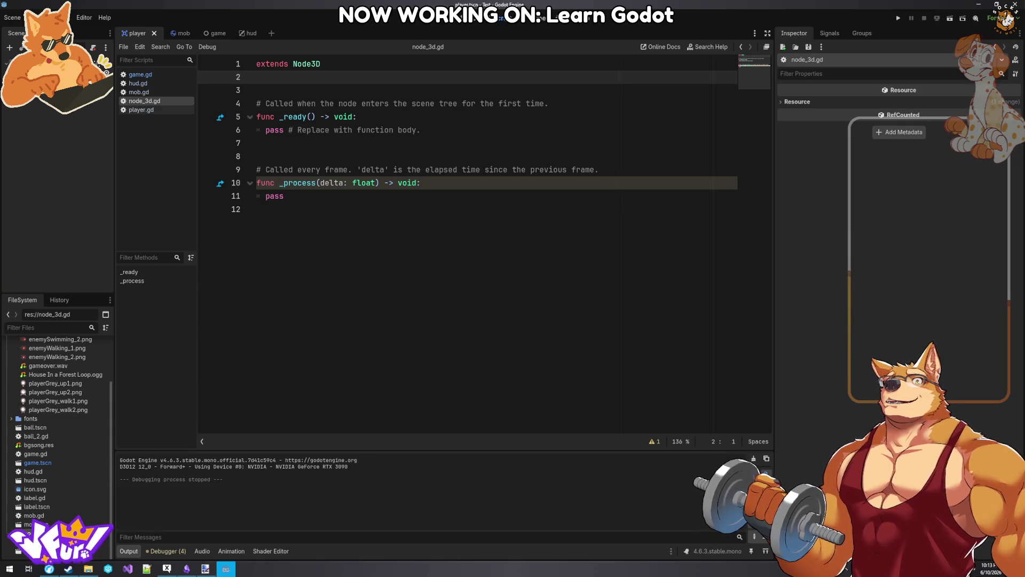
{"action": "right_click", "coordinate": [47, 524]}
{"action": "left_click", "coordinate": [72, 508]}
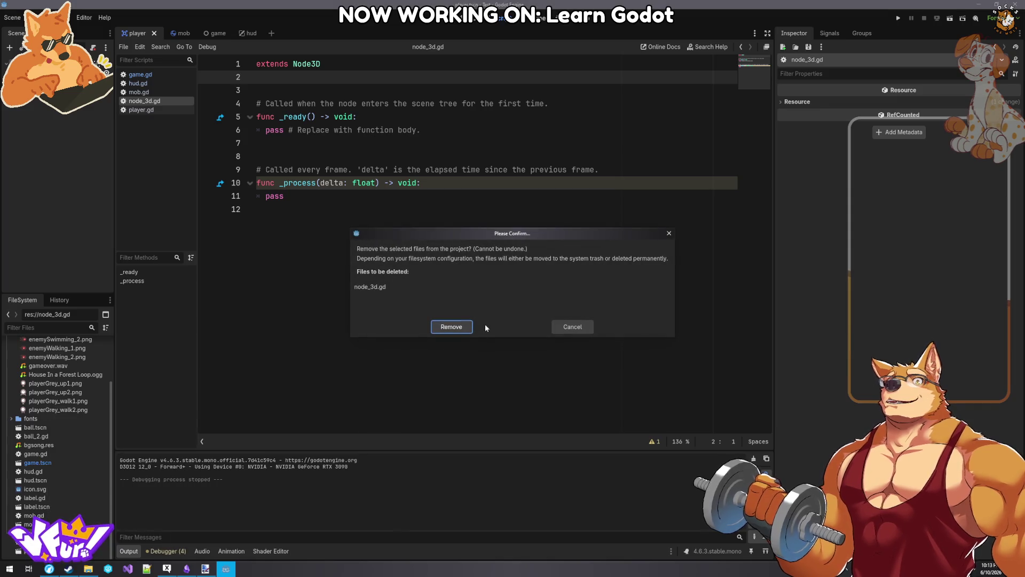
{"action": "left_click", "coordinate": [451, 327]}
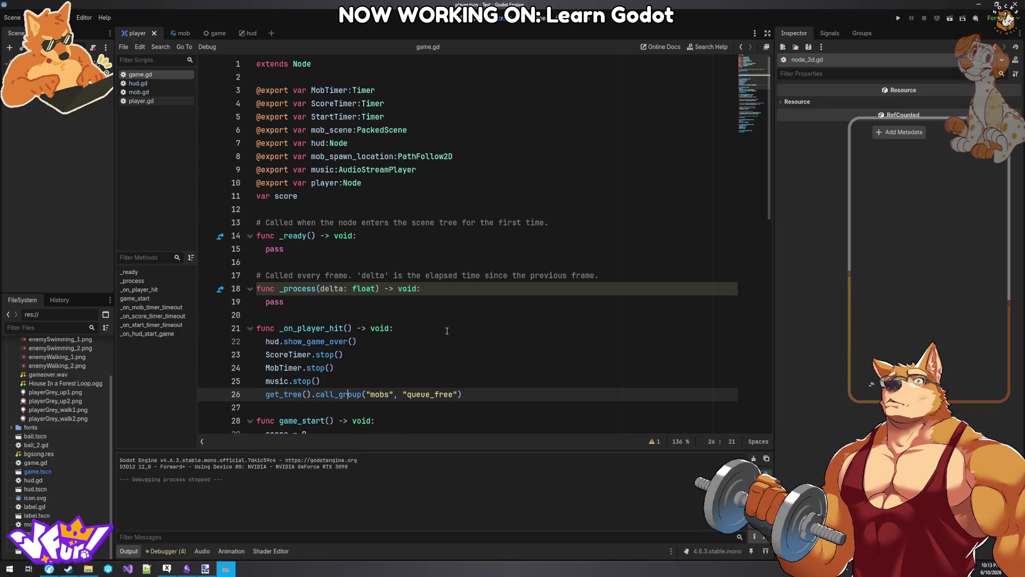
- Delete ball_2.gd as well, confirming removal despite its dependents
{"action": "right_click", "coordinate": [53, 445]}
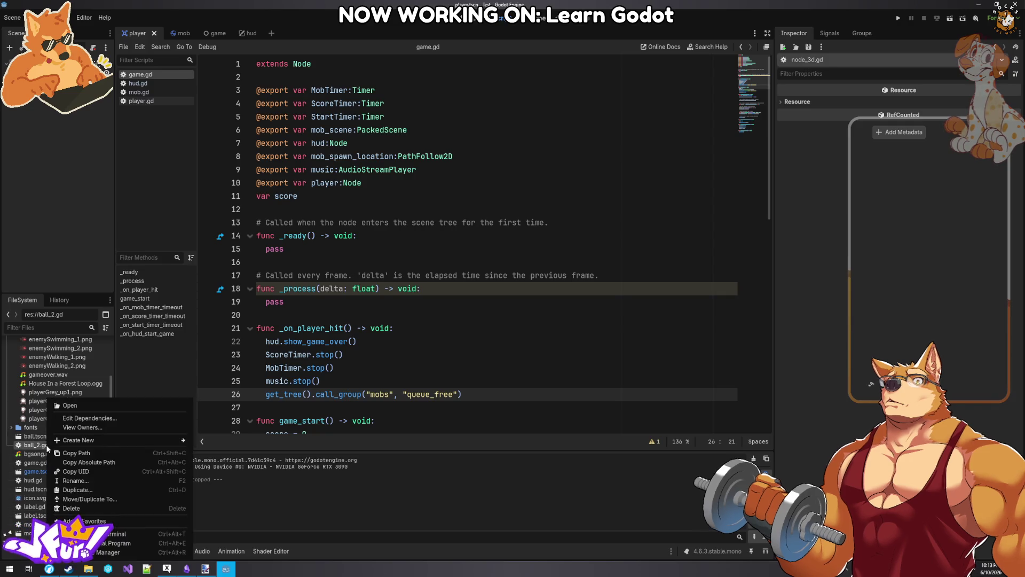
{"action": "left_click", "coordinate": [80, 513]}
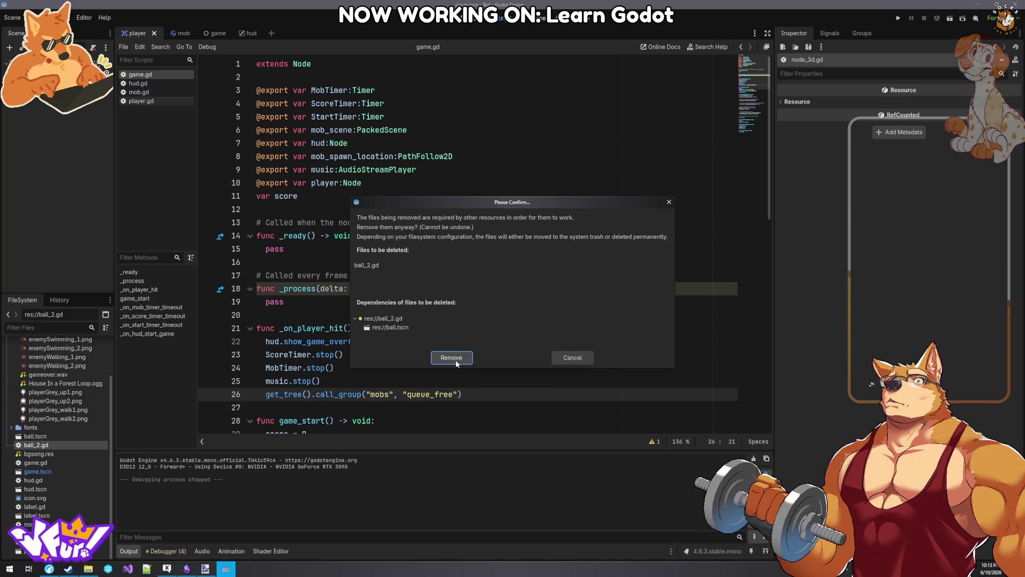
{"action": "left_click", "coordinate": [458, 360]}
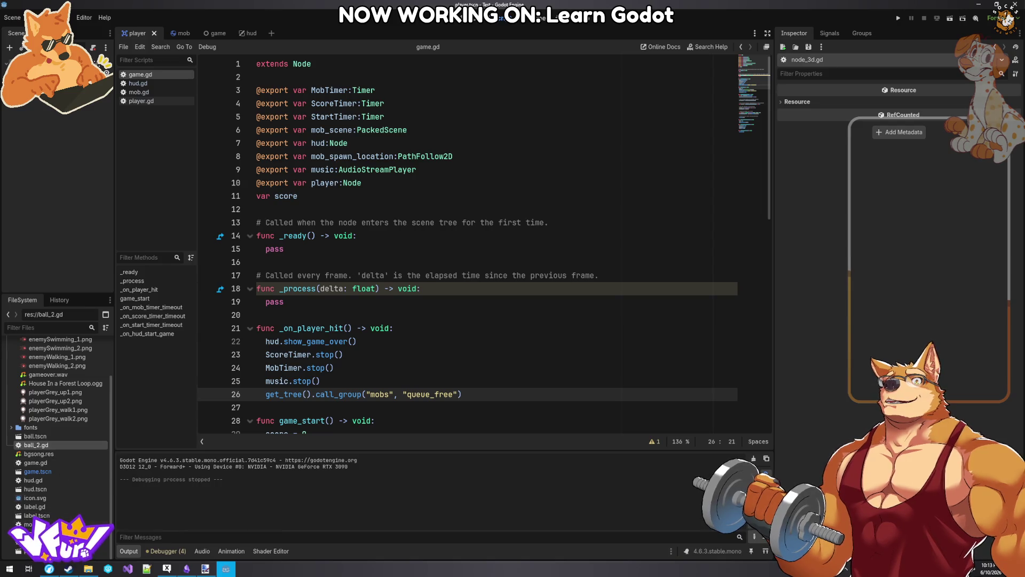
{"action": "scroll", "coordinate": [32, 454], "scroll_direction": "up", "scroll_amount": 3}
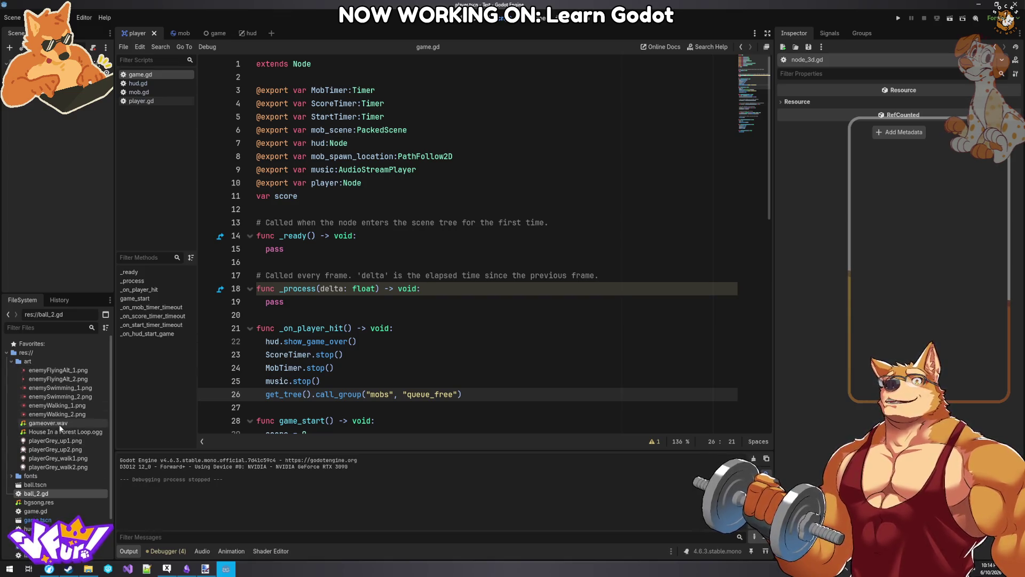
{"action": "left_click", "coordinate": [400, 236]}
- Copy game.gd's exported music AudioStreamPlayer line and rename the copy to loser
{"action": "left_click", "coordinate": [216, 33]}
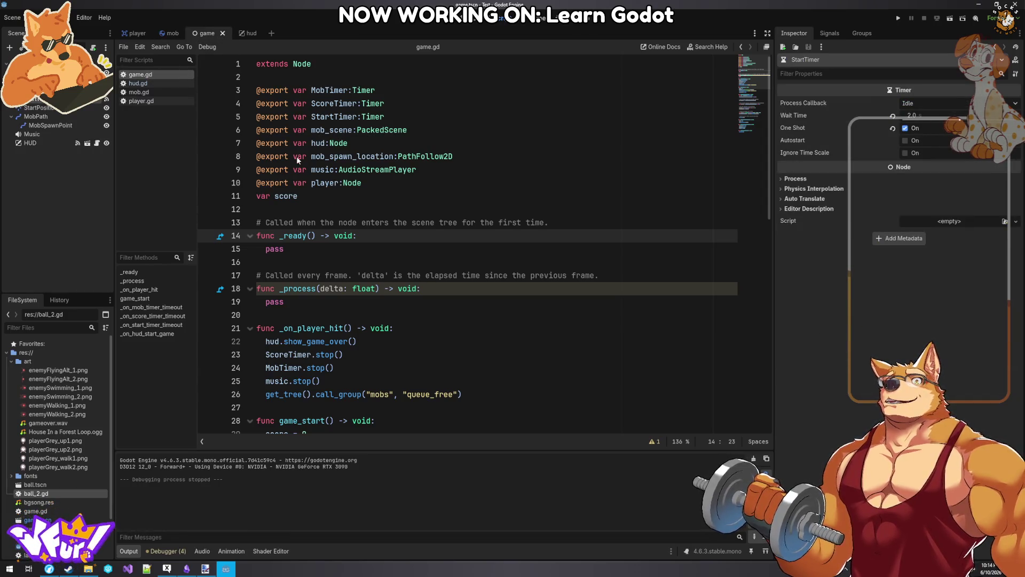
{"action": "left_click", "coordinate": [424, 180]}
{"action": "scroll", "coordinate": [427, 181], "scroll_direction": "down", "scroll_amount": 5}
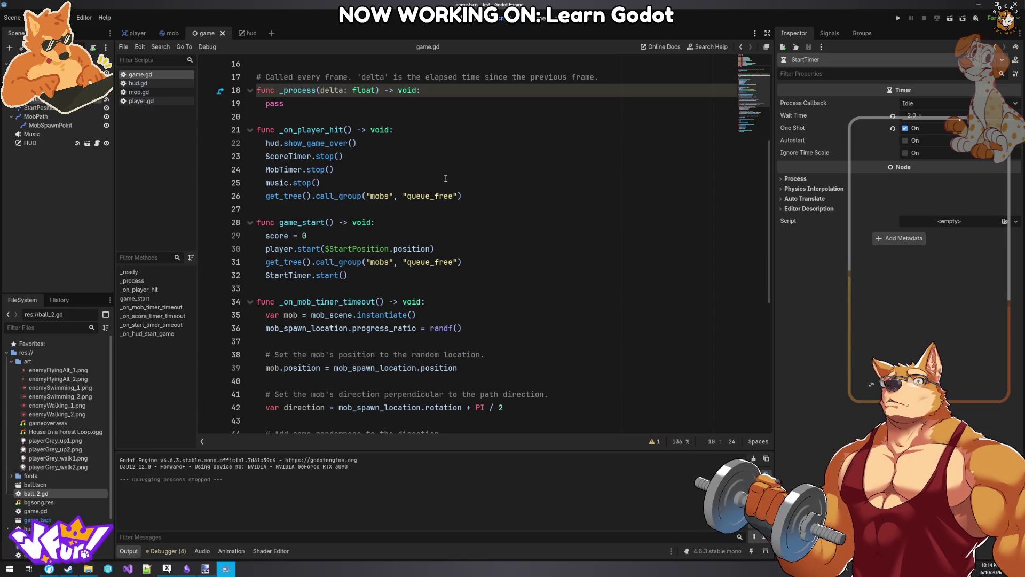
{"action": "scroll", "coordinate": [463, 184], "scroll_direction": "up", "scroll_amount": 4}
{"action": "scroll", "coordinate": [462, 183], "scroll_direction": "up", "scroll_amount": 2}
{"action": "left_click", "coordinate": [460, 170]}
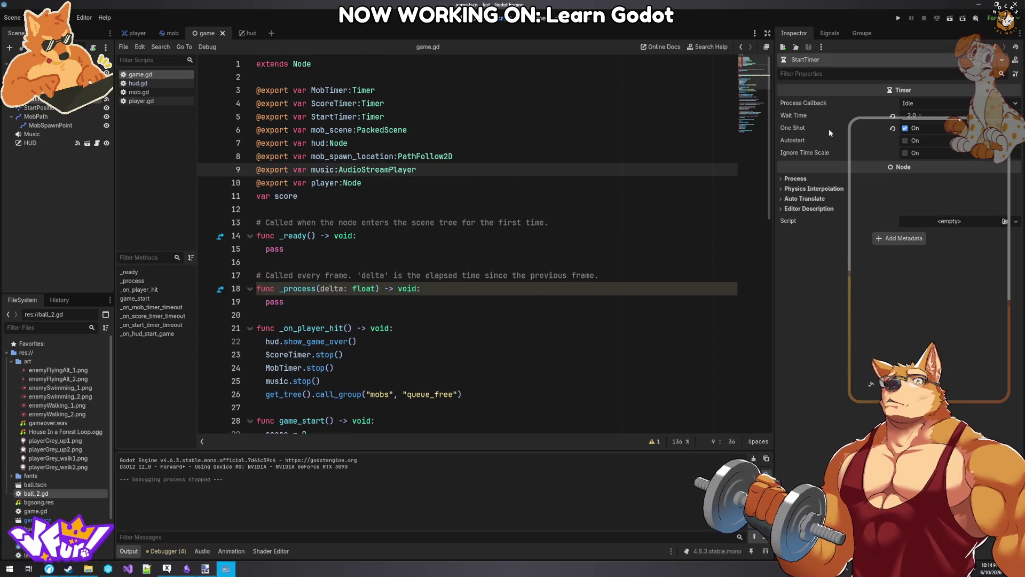
{"action": "left_click", "coordinate": [828, 35]}
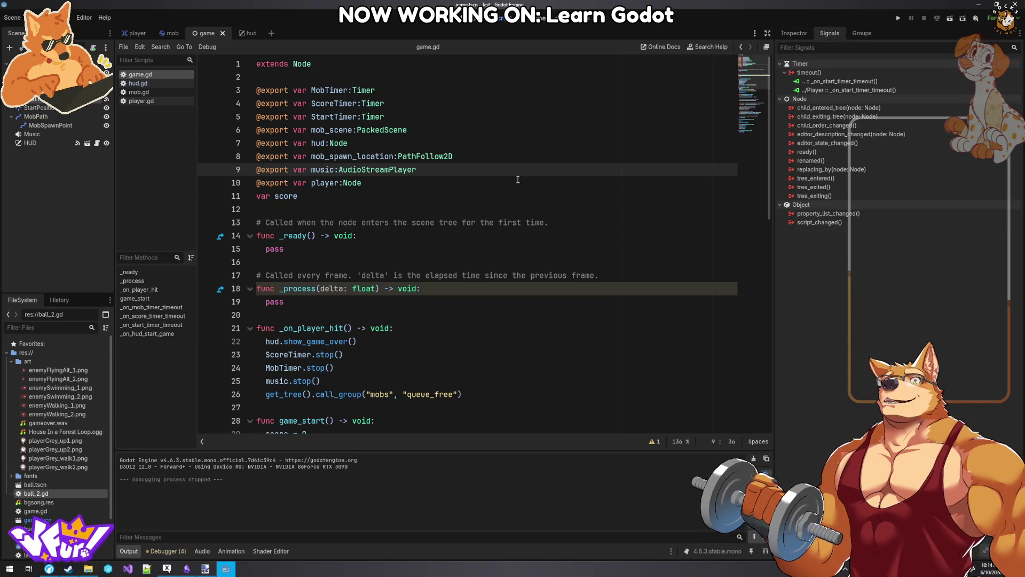
{"action": "left_click_drag", "start_coordinate": [452, 171], "coordinate": [240, 165]}
{"action": "key", "text": "ctrl+c"}
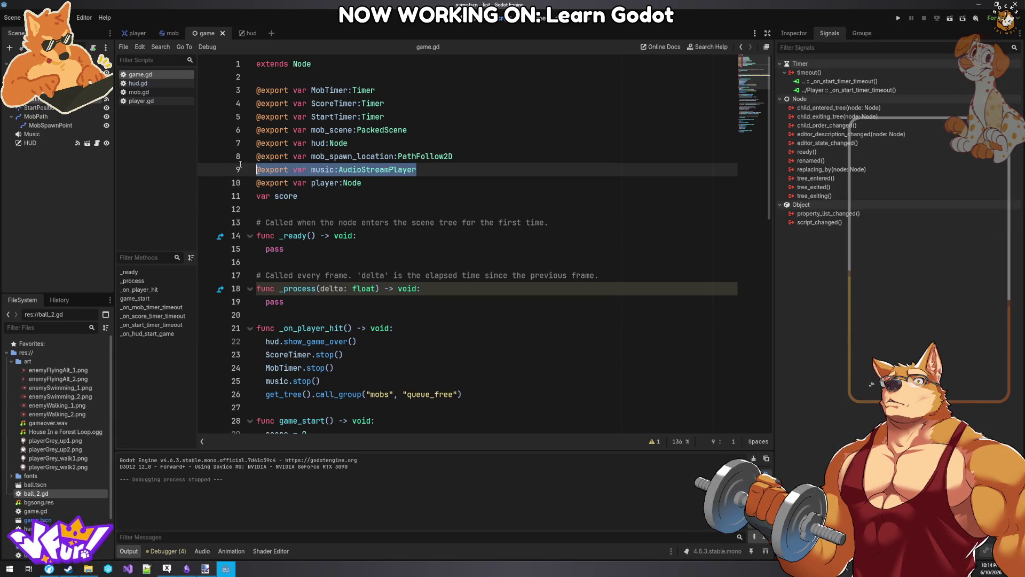
{"action": "left_click", "coordinate": [455, 168]}
{"action": "key", "text": "Return"}
{"action": "key", "text": "ctrl+v"}
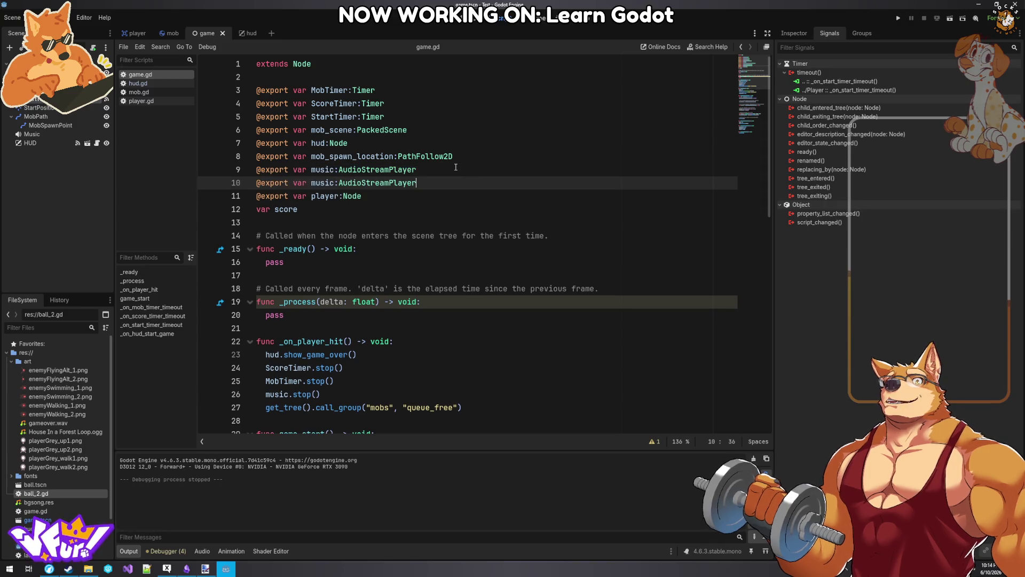
{"action": "double_click", "coordinate": [325, 183]}
{"action": "type", "text": "loser"}
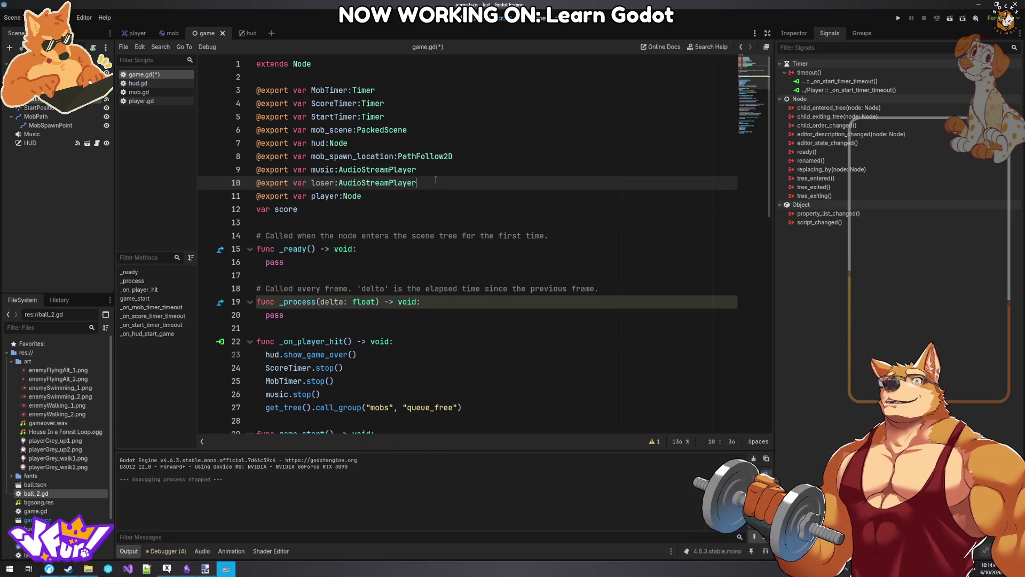
- Add loser.play() after music.stop() in _on_player_hit and save game.gd
{"action": "scroll", "coordinate": [379, 331], "scroll_direction": "down", "scroll_amount": 3}
{"action": "left_click", "coordinate": [406, 277]}
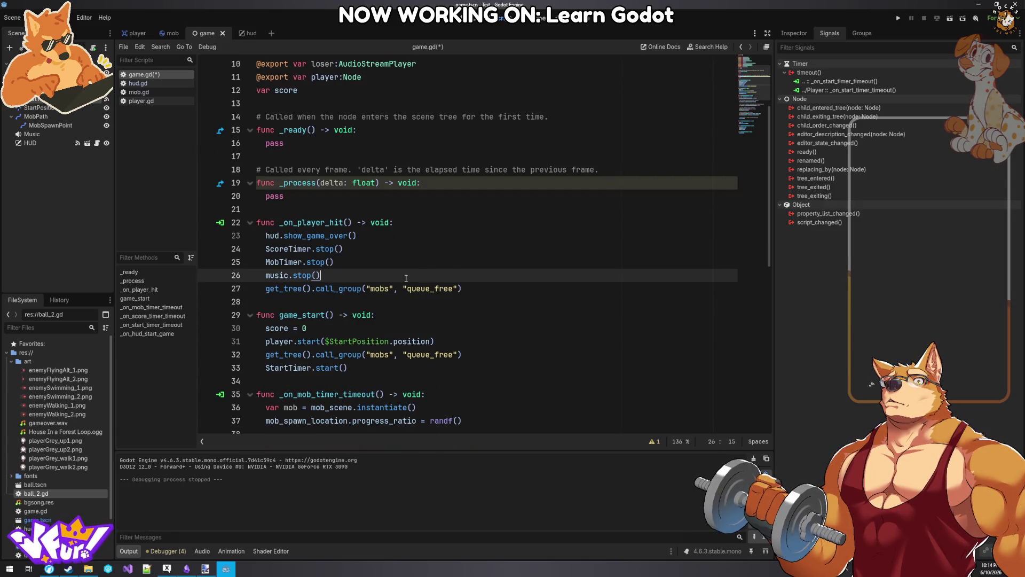
{"action": "key", "text": "Return"}
{"action": "type", "text": "loser.play"}
{"action": "key", "text": "Return"}
{"action": "key", "text": "ctrl+s"}
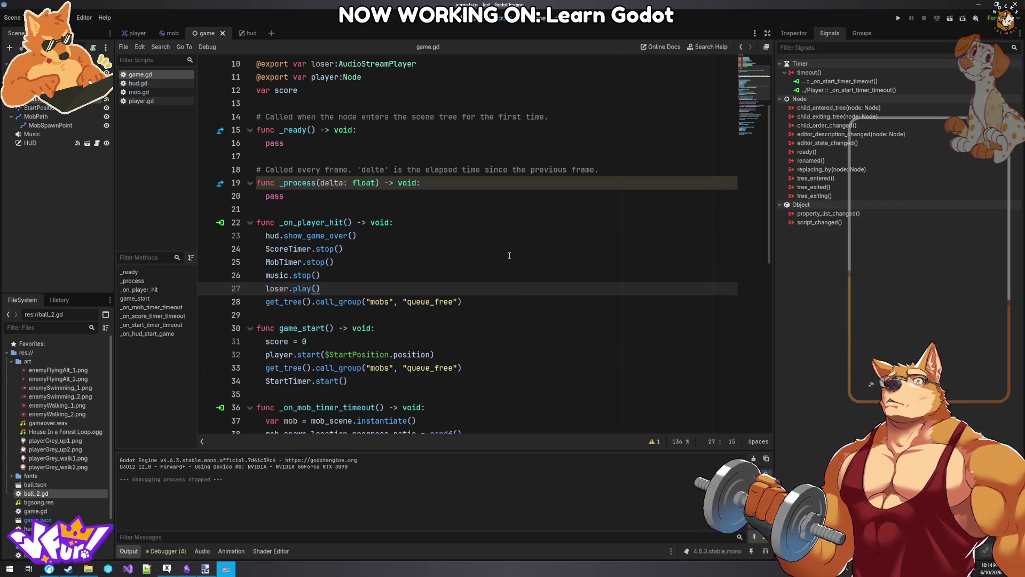
{"action": "scroll", "coordinate": [384, 135], "scroll_direction": "up", "scroll_amount": 3}
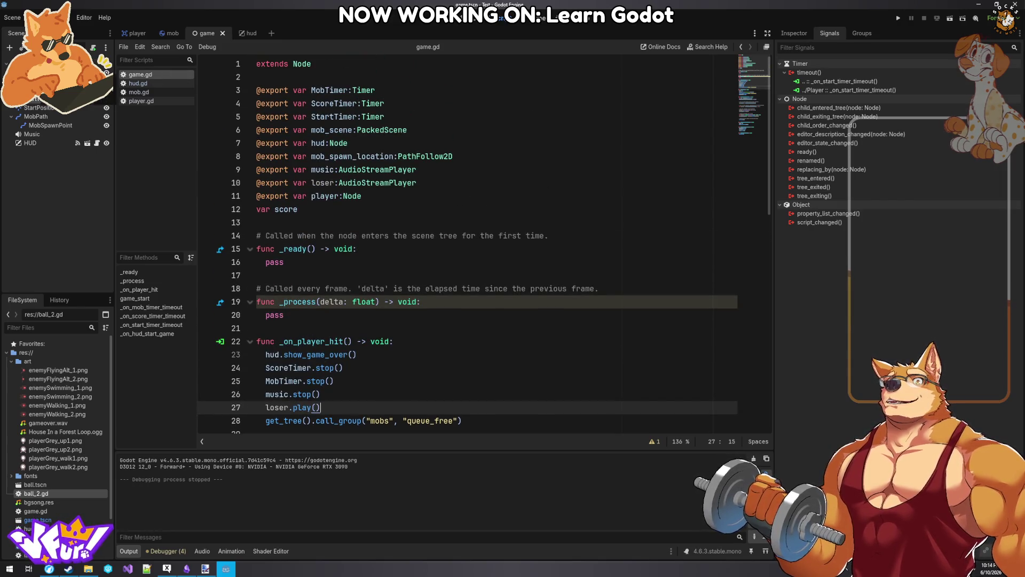
{"action": "right_click", "coordinate": [30, 135]}
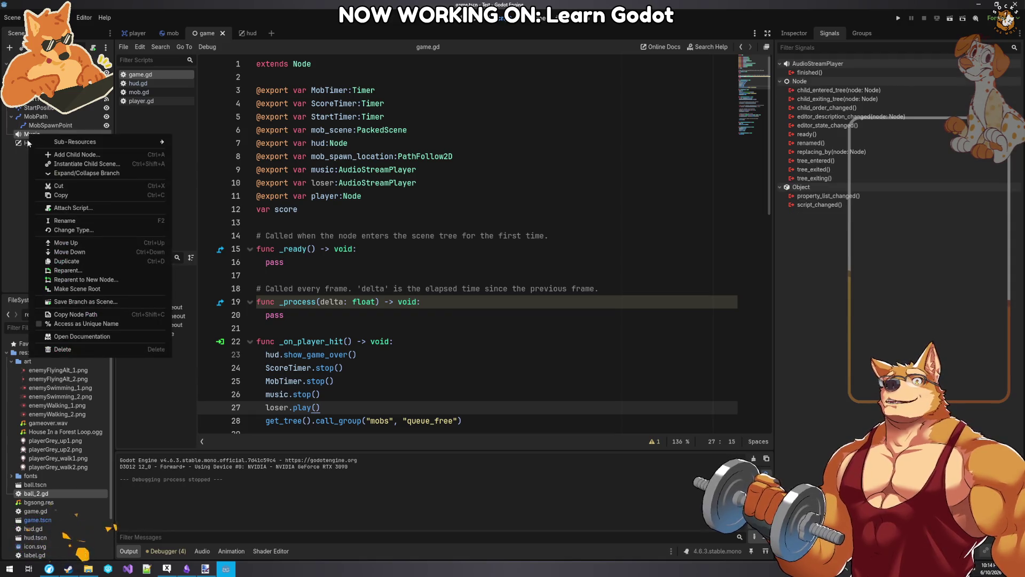
- Duplicate the Music node and rename the copy to Loser
{"action": "left_click", "coordinate": [71, 261]}
{"action": "key", "text": "F2"}
{"action": "type", "text": "Loser"}
{"action": "key", "text": "Return"}
{"action": "key", "text": "Return"}
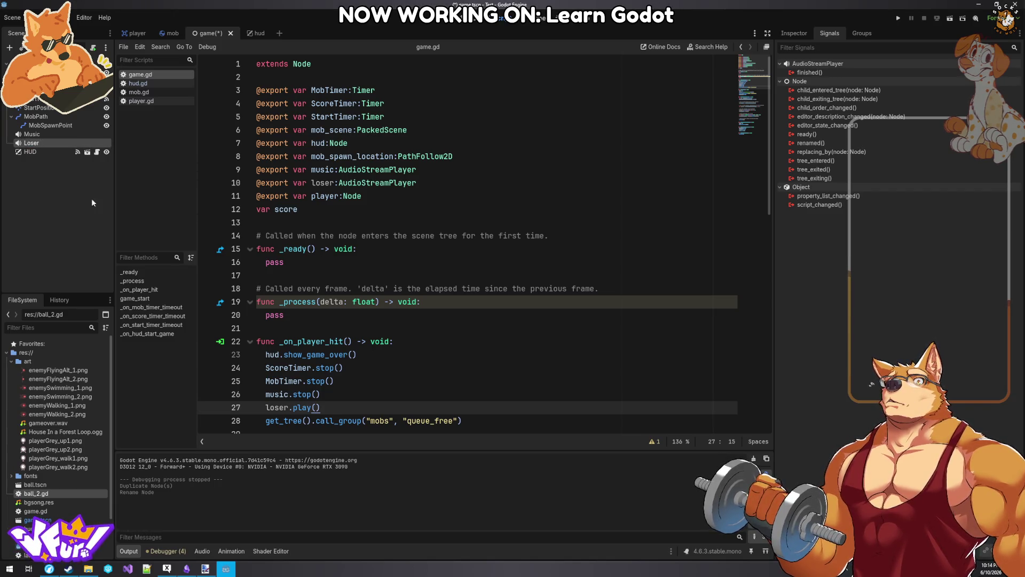
- Load art/gameover.wav as the Loser node's stream and set its volume to about -7.69 dB
{"action": "left_click", "coordinate": [792, 36]}
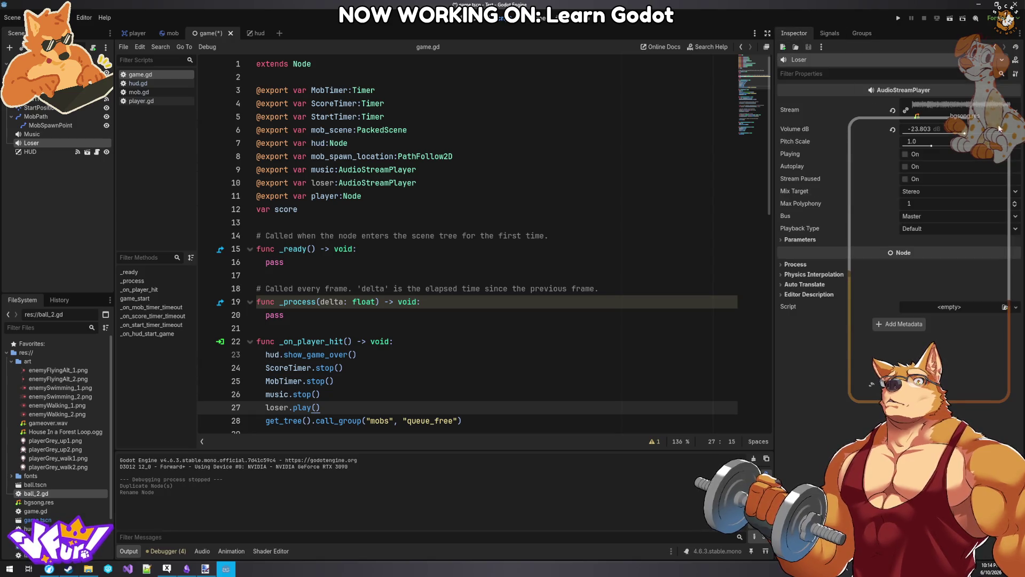
{"action": "left_click", "coordinate": [1016, 110]}
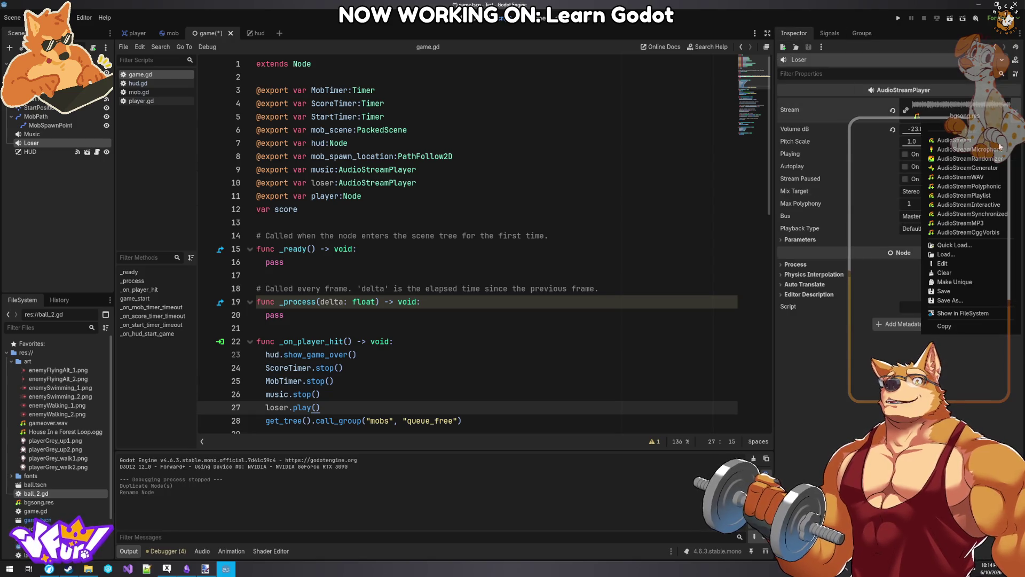
{"action": "left_click", "coordinate": [957, 253]}
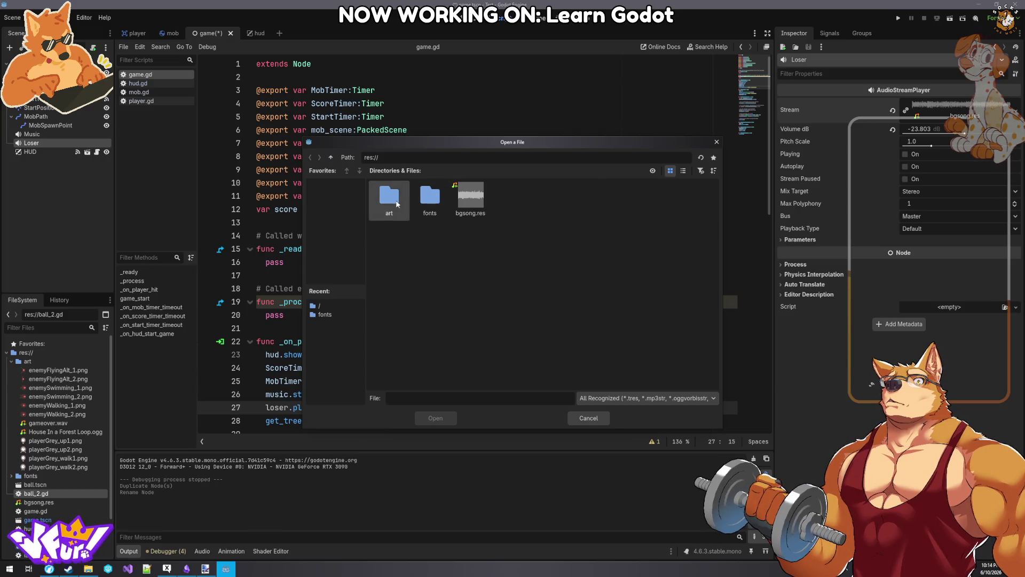
{"action": "double_click", "coordinate": [397, 204]}
{"action": "left_click", "coordinate": [435, 204]}
{"action": "left_click", "coordinate": [389, 199]}
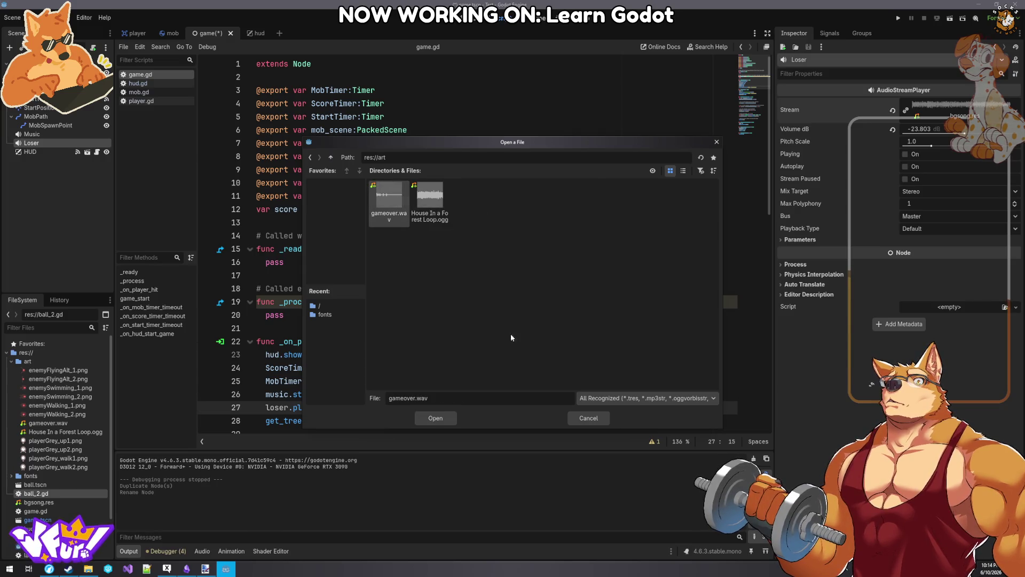
{"action": "left_click", "coordinate": [440, 419]}
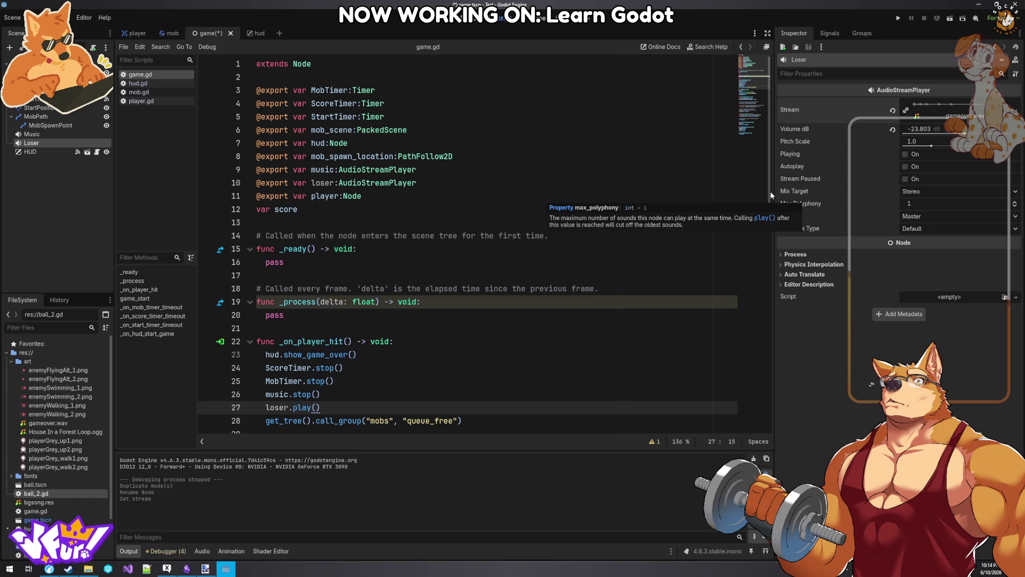
{"action": "left_click", "coordinate": [641, 163]}
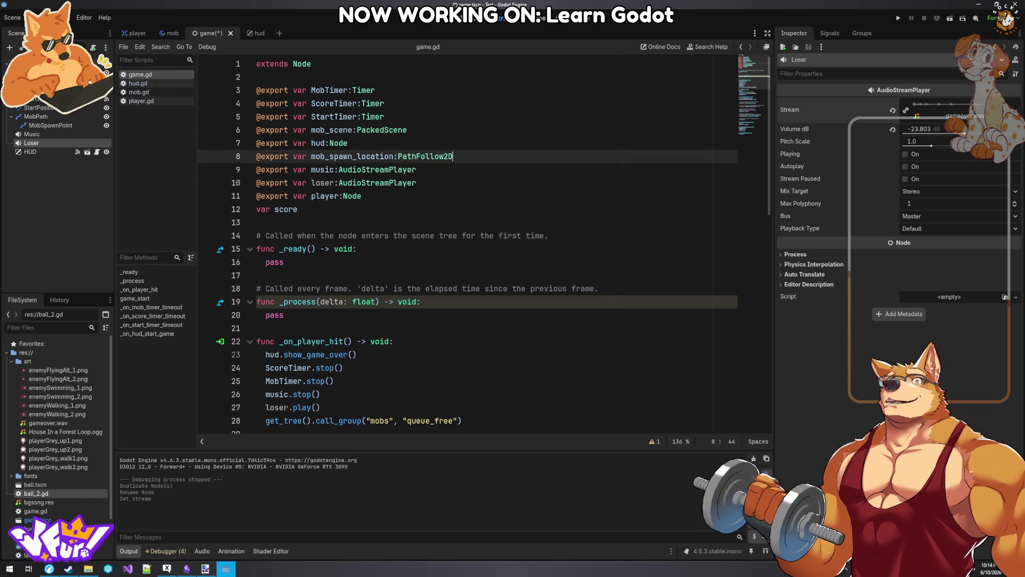
{"action": "left_click_drag", "start_coordinate": [965, 134], "coordinate": [981, 134]}
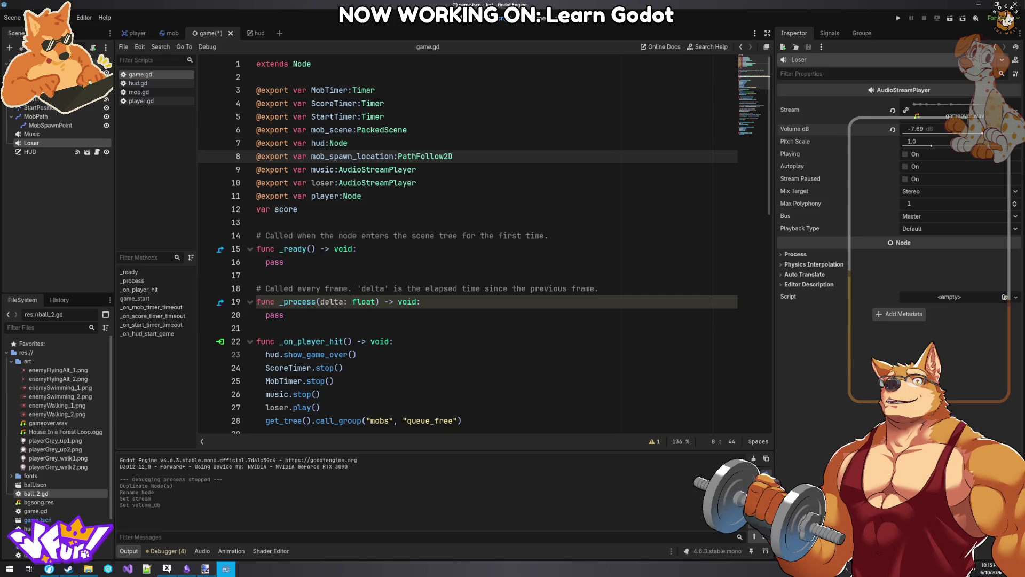
- Assign the Loser node to the Game root's Loser export and save the scene
{"action": "left_click", "coordinate": [32, 63]}
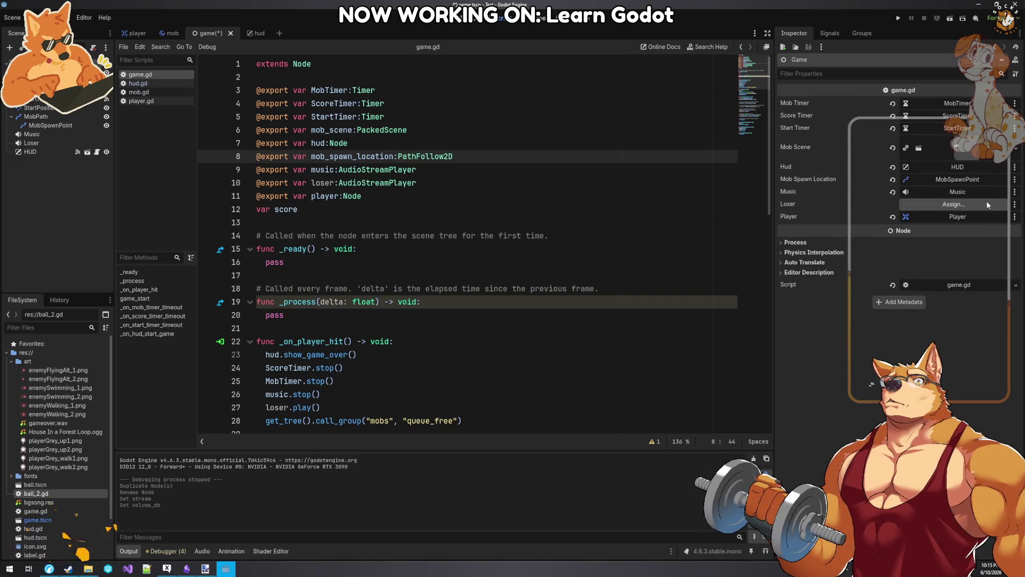
{"action": "left_click", "coordinate": [987, 205]}
{"action": "left_click", "coordinate": [479, 207]}
{"action": "left_click", "coordinate": [482, 421]}
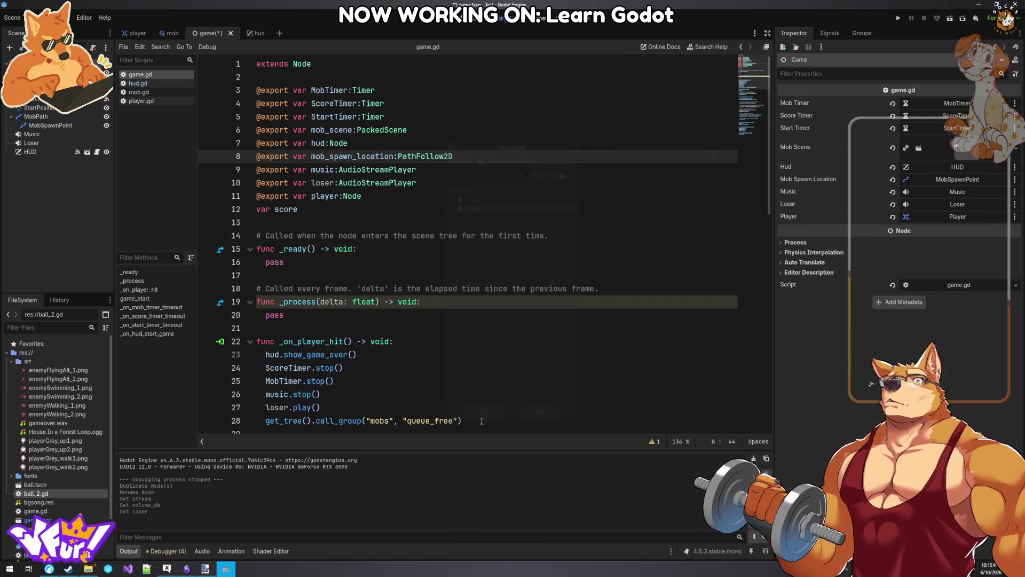
{"action": "left_click", "coordinate": [515, 246]}
{"action": "key", "text": "ctrl+s"}
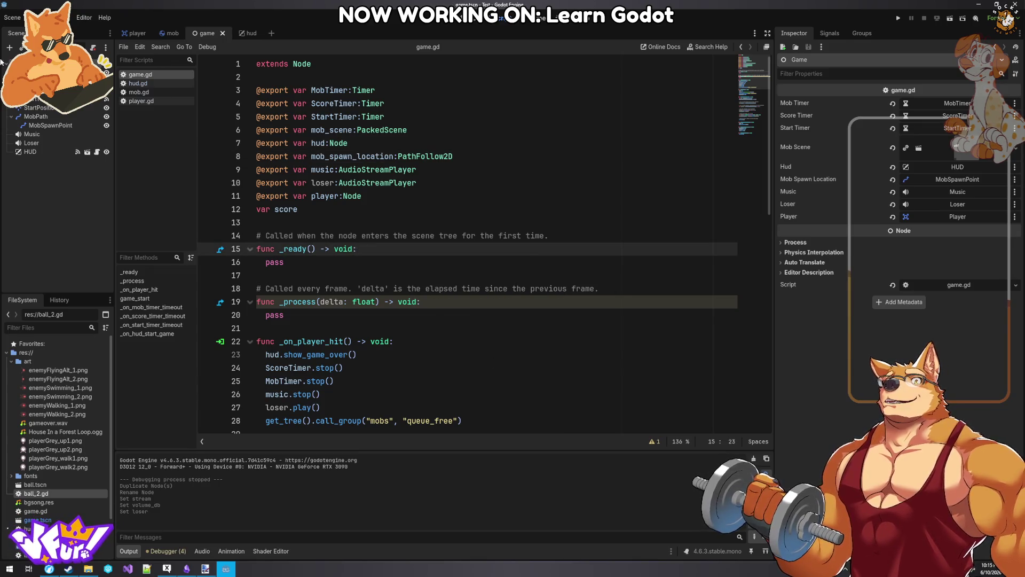
{"action": "left_click", "coordinate": [431, 172]}
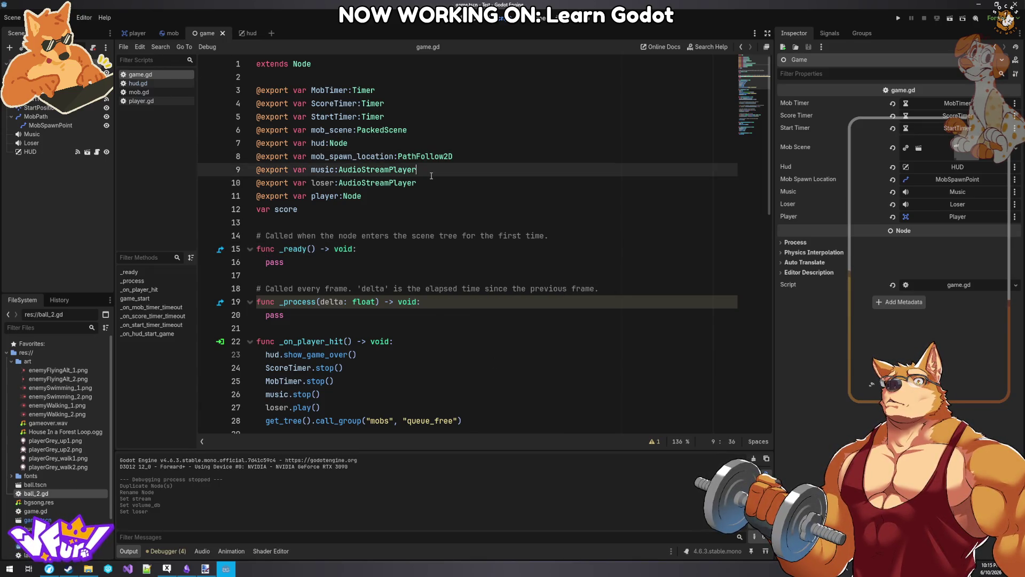
- Run the project, start a round, then stop the game
{"action": "left_click", "coordinate": [898, 19]}
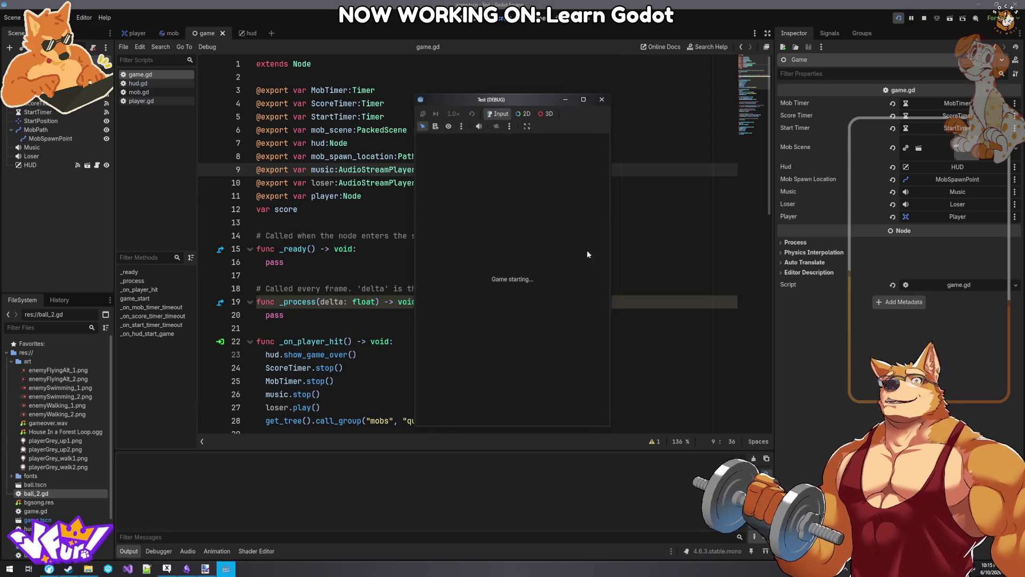
{"action": "left_click", "coordinate": [495, 391]}
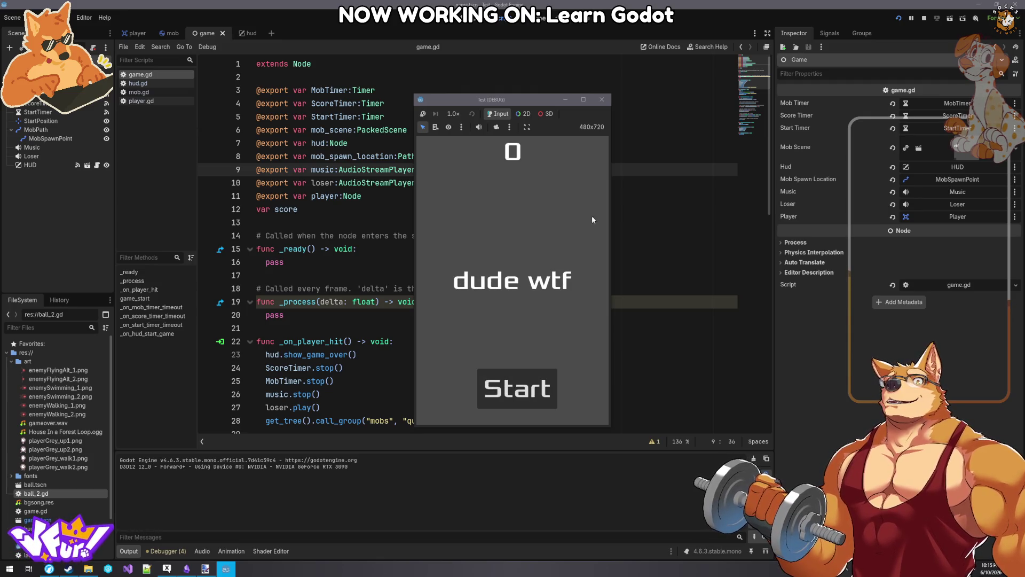
{"action": "left_click", "coordinate": [603, 101]}
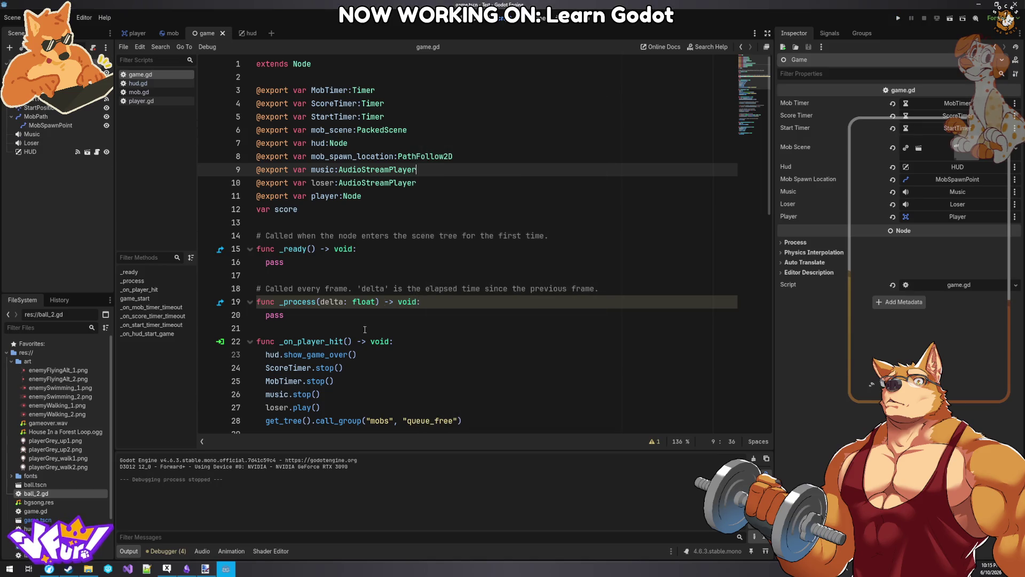
- Review the loser lines in game.gd and save the scene via Scene > Save Scene
{"action": "left_click", "coordinate": [275, 328]}
{"action": "left_click", "coordinate": [274, 407]}
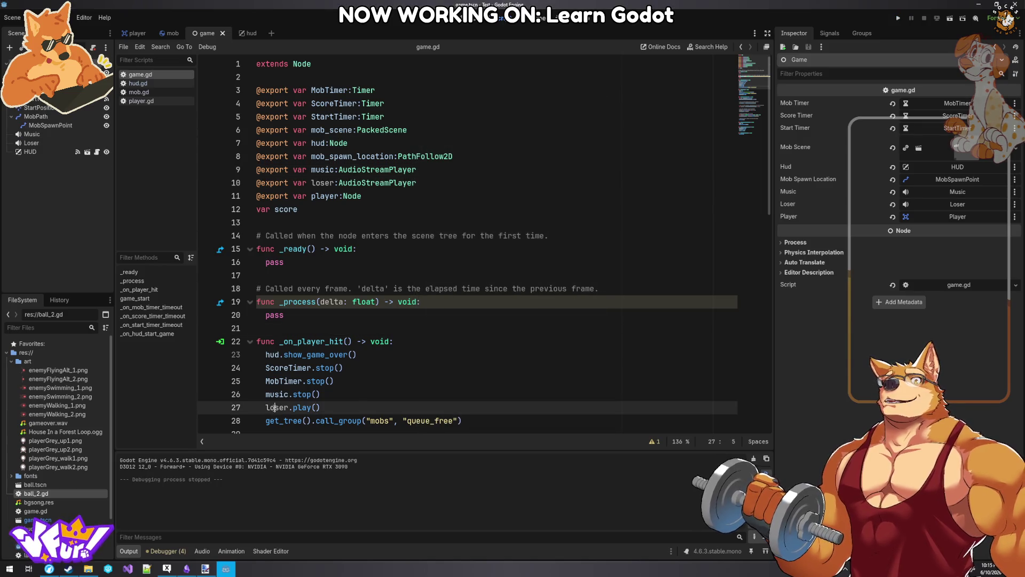
{"action": "left_click", "coordinate": [325, 183]}
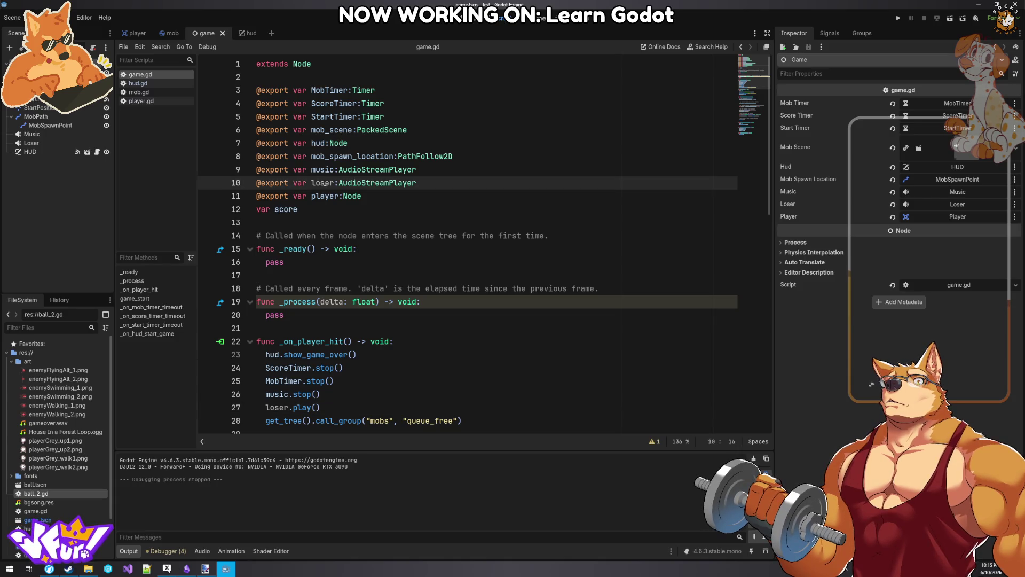
{"action": "scroll", "coordinate": [325, 183], "scroll_direction": "down", "scroll_amount": 4}
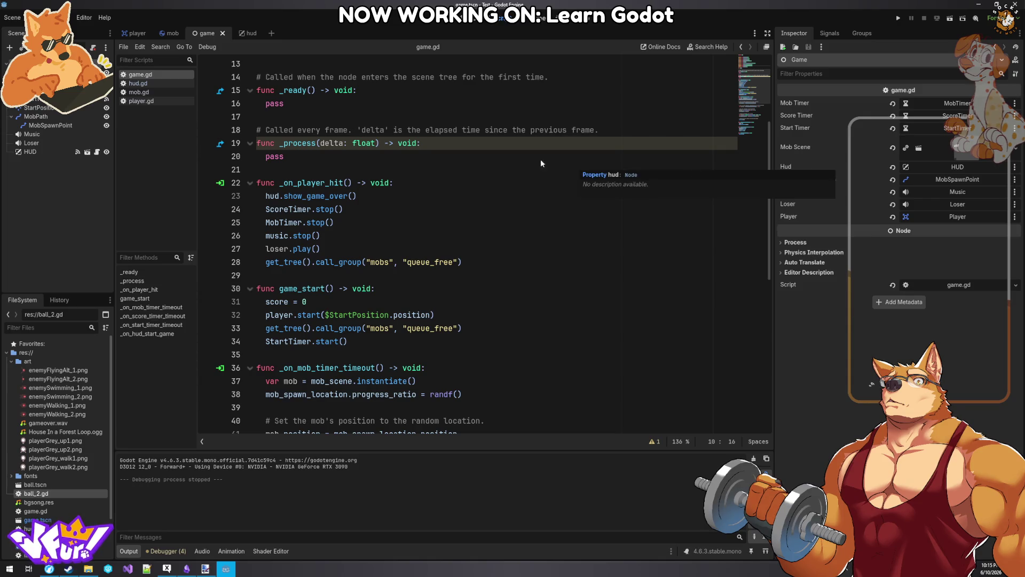
{"action": "left_click", "coordinate": [13, 18]}
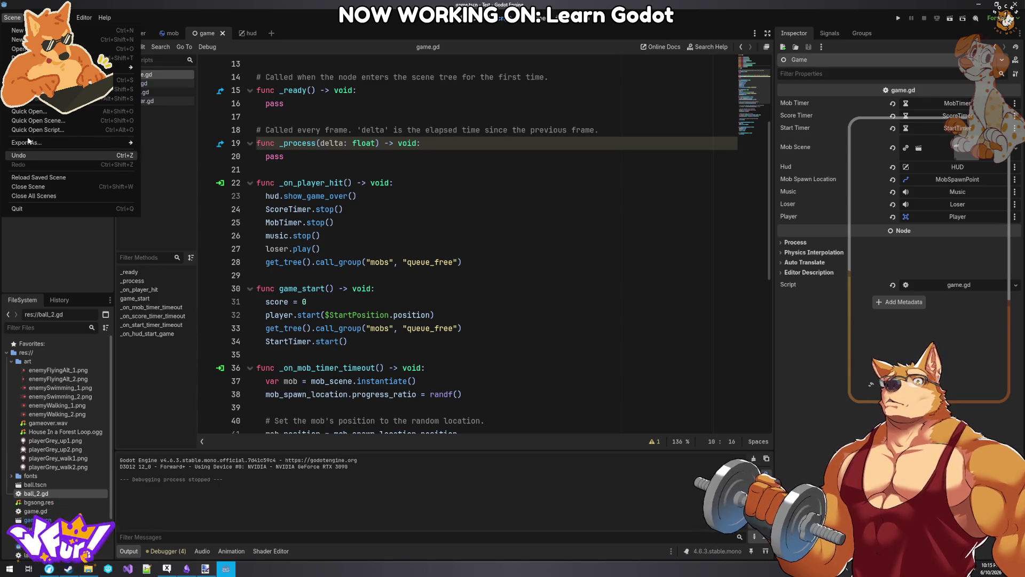
{"action": "left_click", "coordinate": [64, 80]}
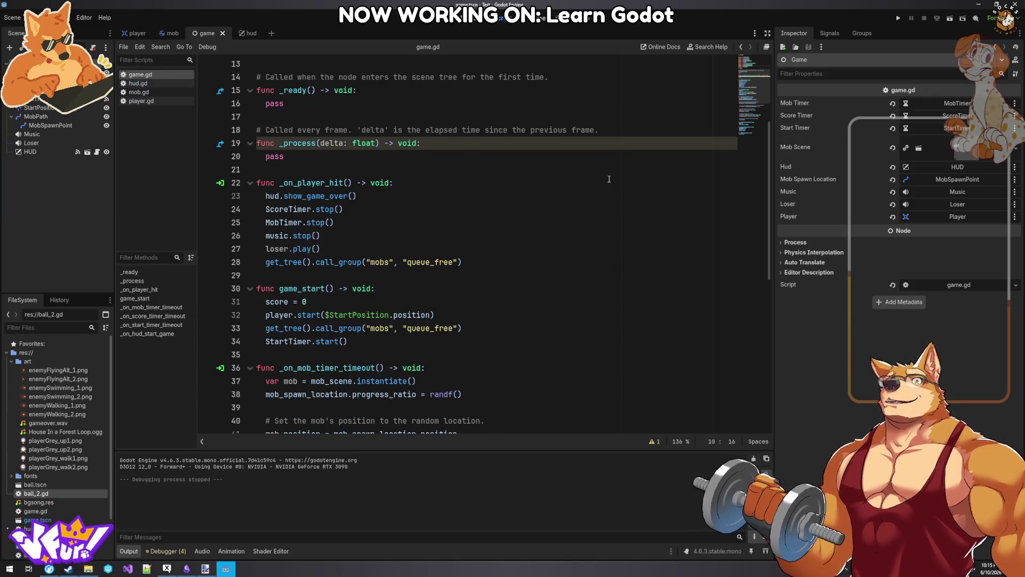
{"action": "left_click", "coordinate": [605, 187]}
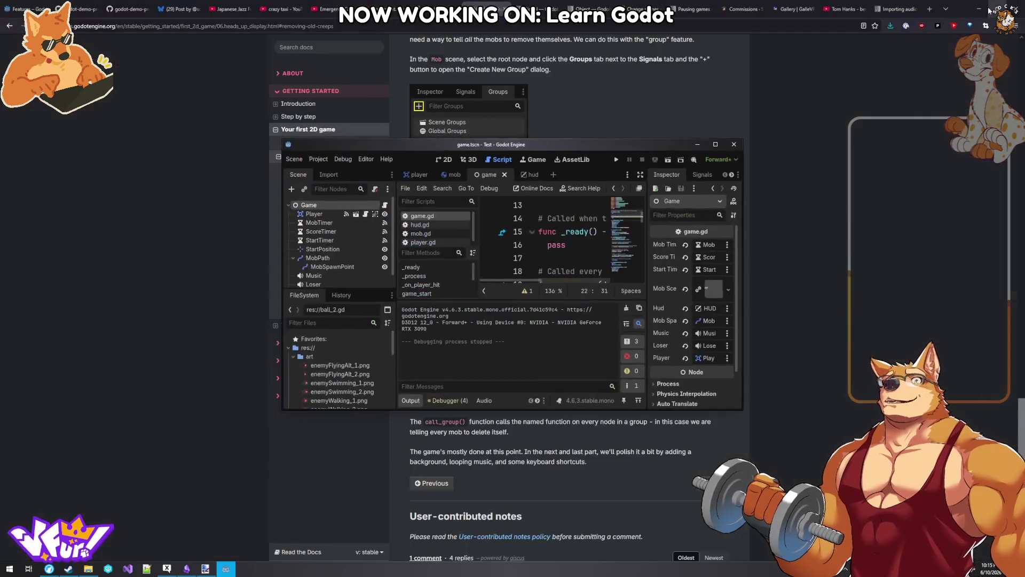
- In the docs, go through the 2D tutorial's Finishing up page to Your first 3D game
{"action": "key", "text": "alt+Tab"}
{"action": "scroll", "coordinate": [665, 238], "scroll_direction": "down", "scroll_amount": 5}
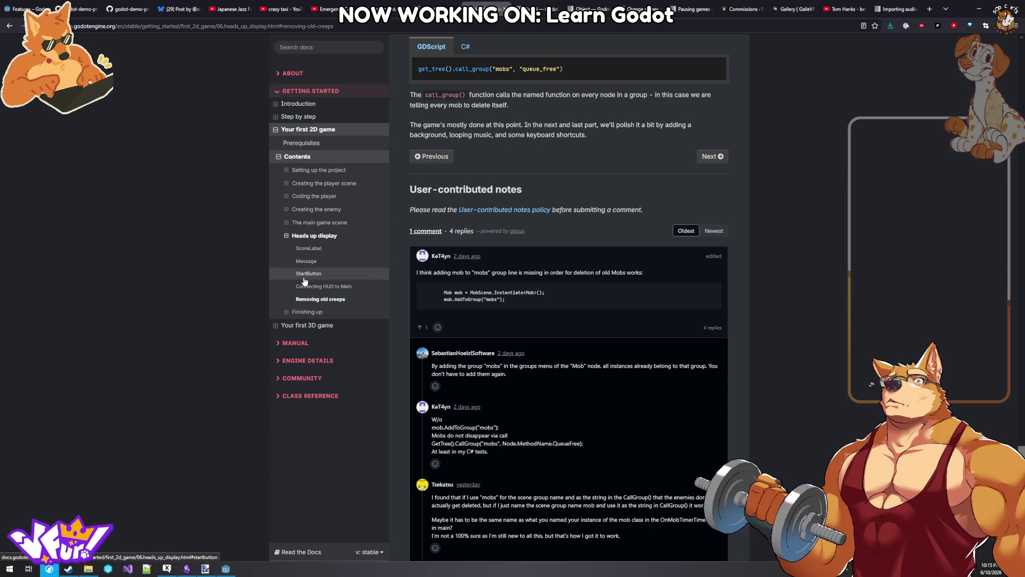
{"action": "left_click", "coordinate": [308, 312]}
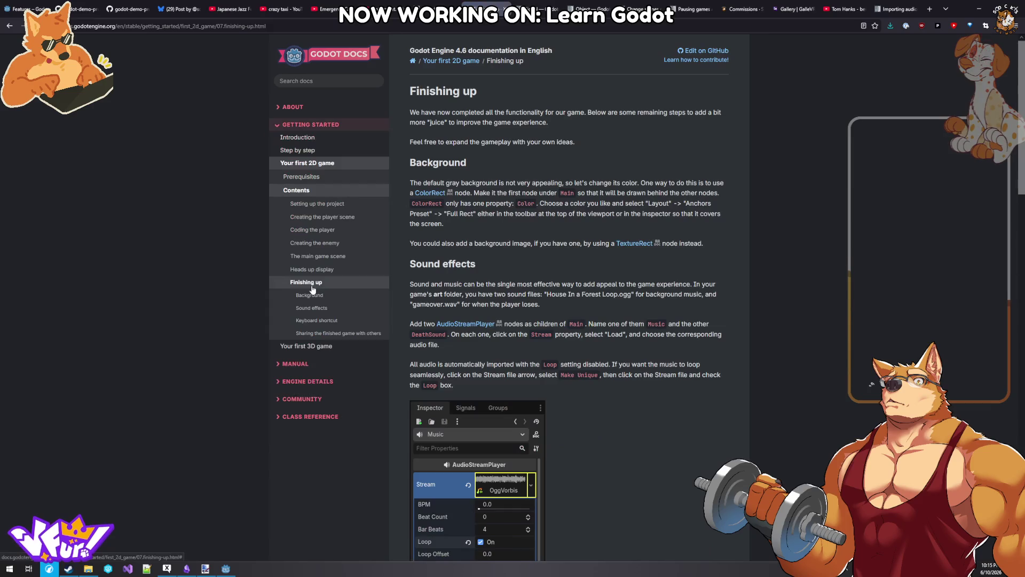
{"action": "left_click", "coordinate": [316, 346]}
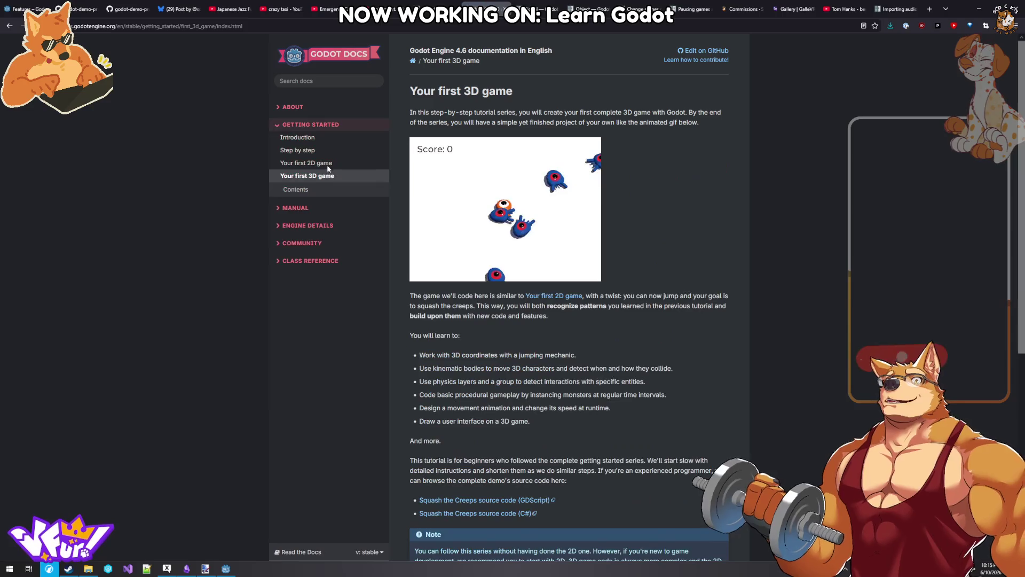
{"action": "scroll", "coordinate": [519, 344], "scroll_direction": "down", "scroll_amount": 4}
{"action": "scroll", "coordinate": [519, 345], "scroll_direction": "down", "scroll_amount": 3}
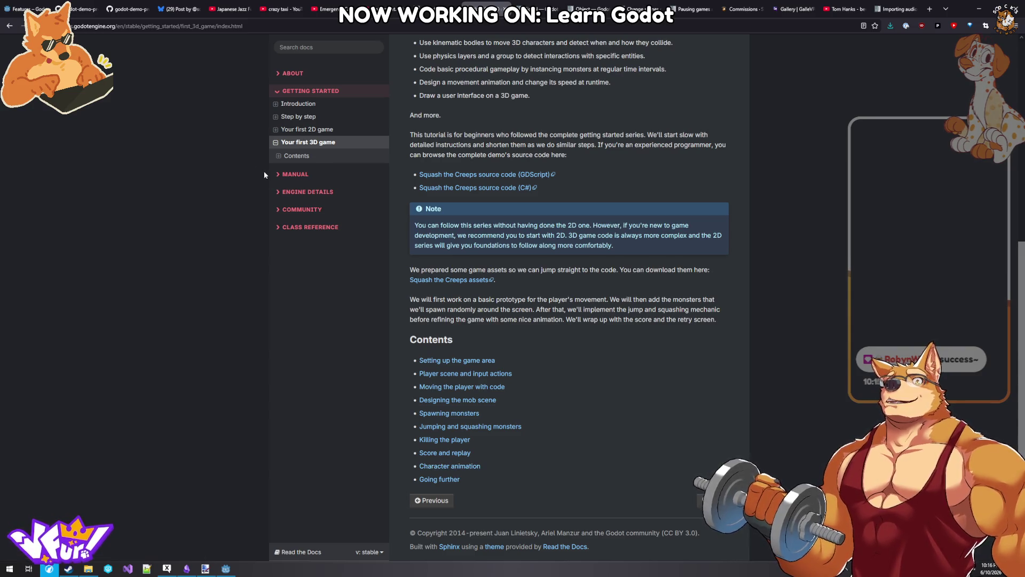
- Skim Setting up the game area, then continue to Player scene and input actions
{"action": "left_click", "coordinate": [296, 156]}
{"action": "left_click", "coordinate": [308, 172]}
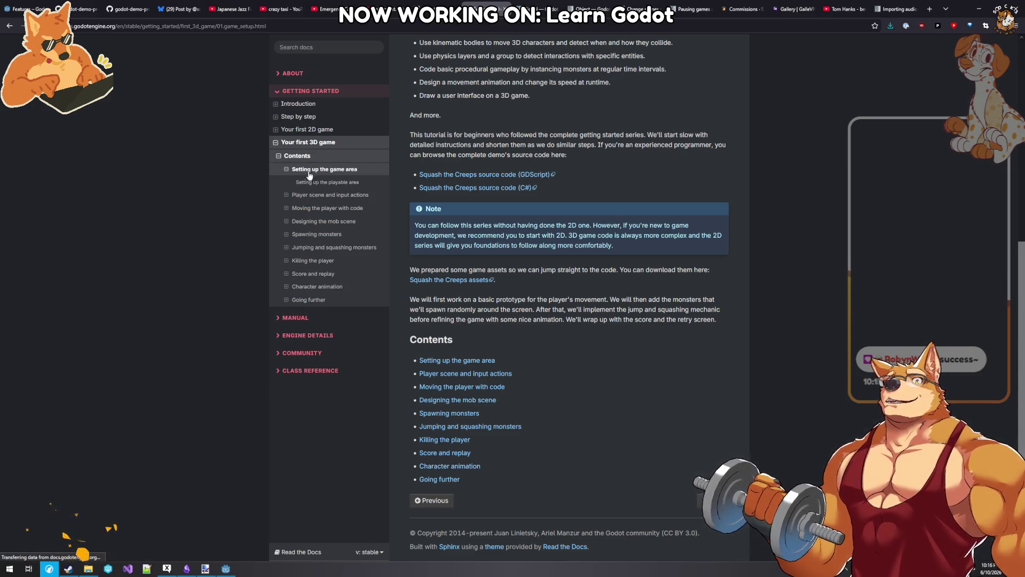
{"action": "scroll", "coordinate": [459, 282], "scroll_direction": "down", "scroll_amount": 6}
{"action": "scroll", "coordinate": [460, 282], "scroll_direction": "down", "scroll_amount": 8}
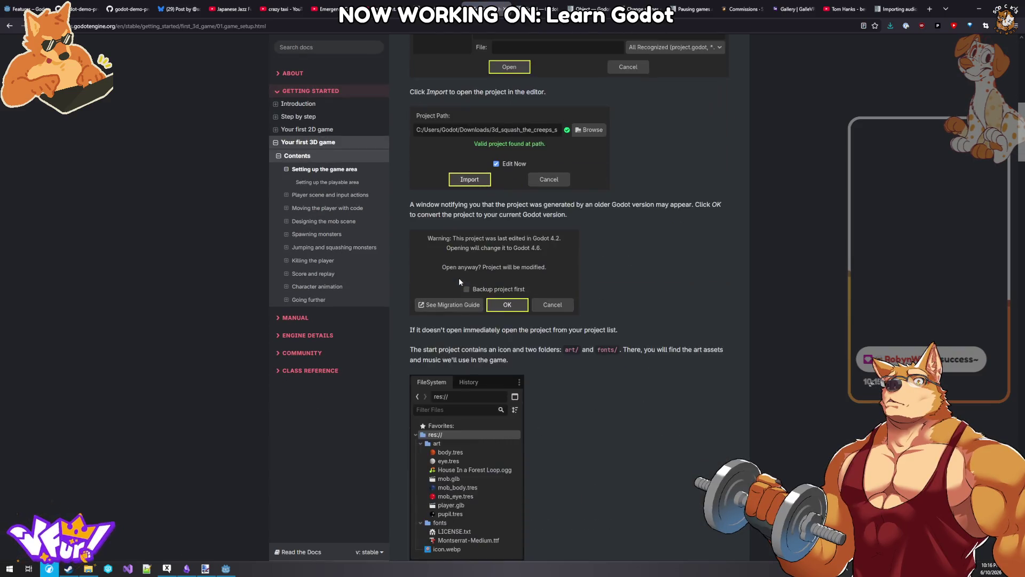
{"action": "scroll", "coordinate": [459, 279], "scroll_direction": "down", "scroll_amount": 5}
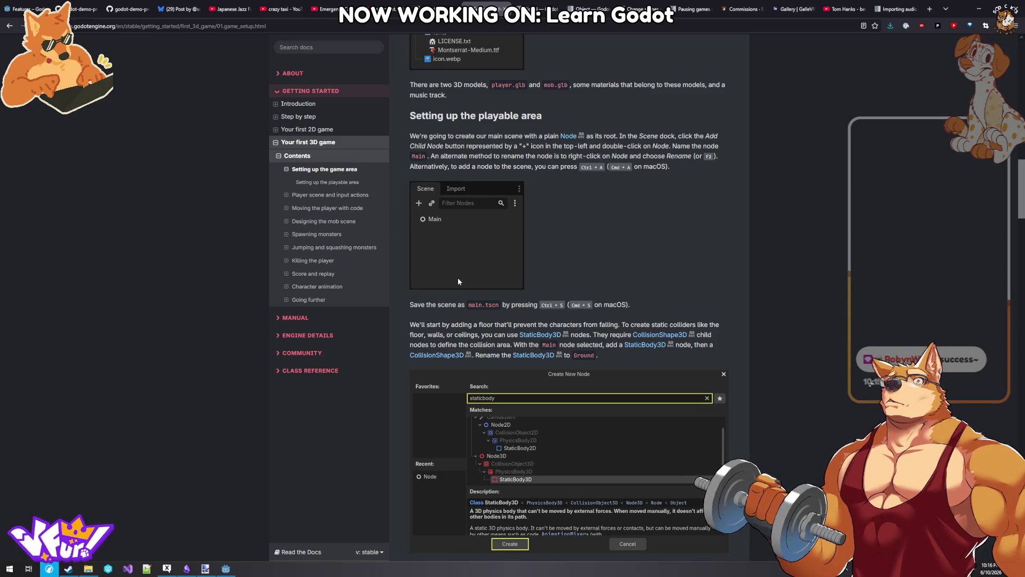
{"action": "scroll", "coordinate": [458, 282], "scroll_direction": "down", "scroll_amount": 5}
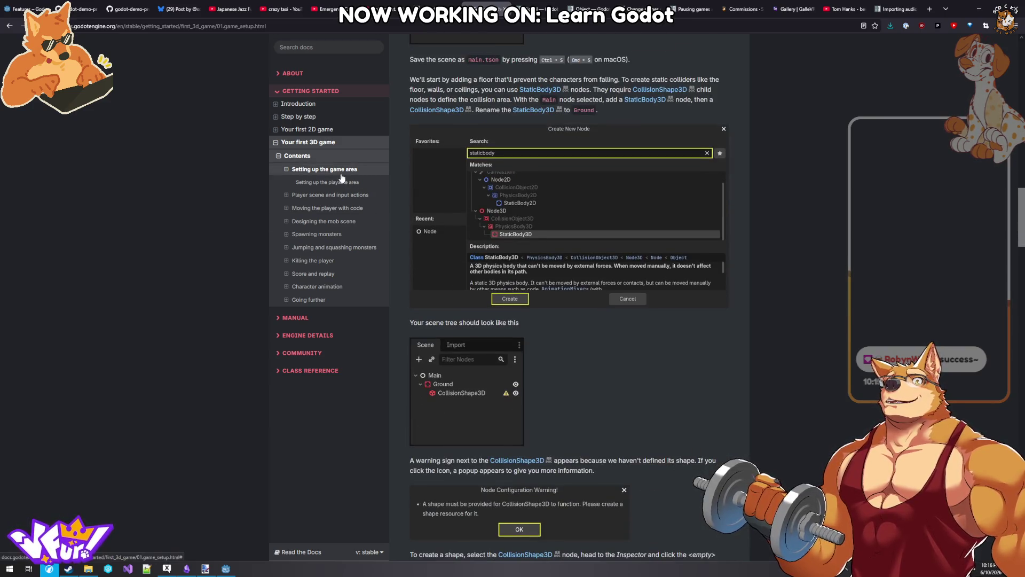
{"action": "left_click", "coordinate": [345, 196]}
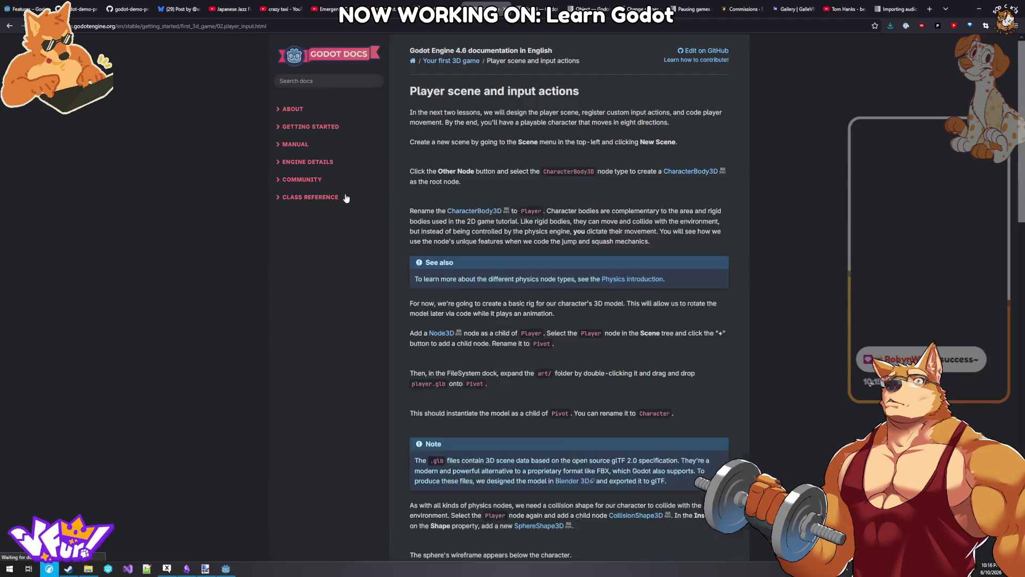
- Skim down the current docs page and scroll back up
{"action": "scroll", "coordinate": [463, 350], "scroll_direction": "down", "scroll_amount": 15}
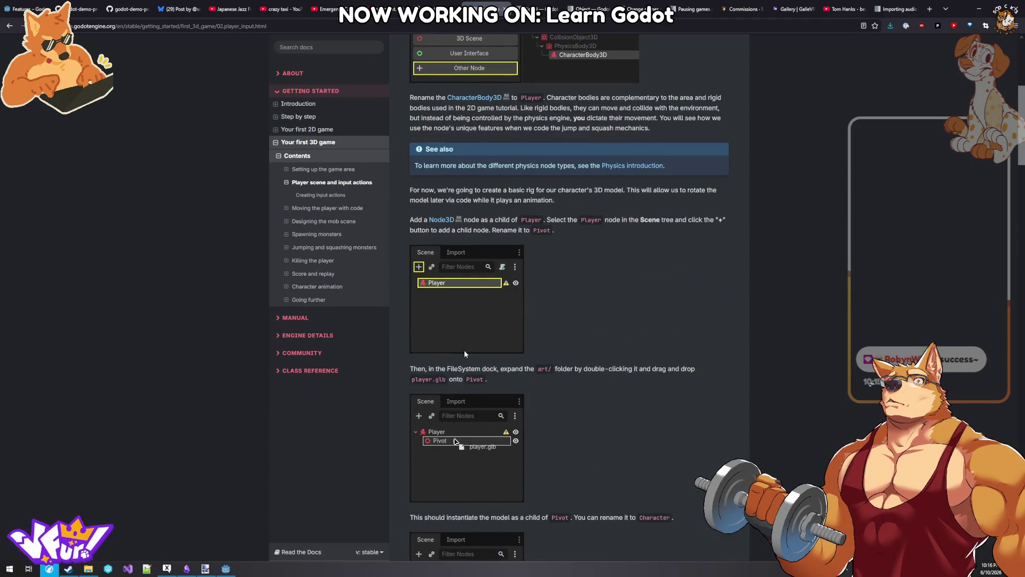
{"action": "scroll", "coordinate": [461, 361], "scroll_direction": "down", "scroll_amount": 5}
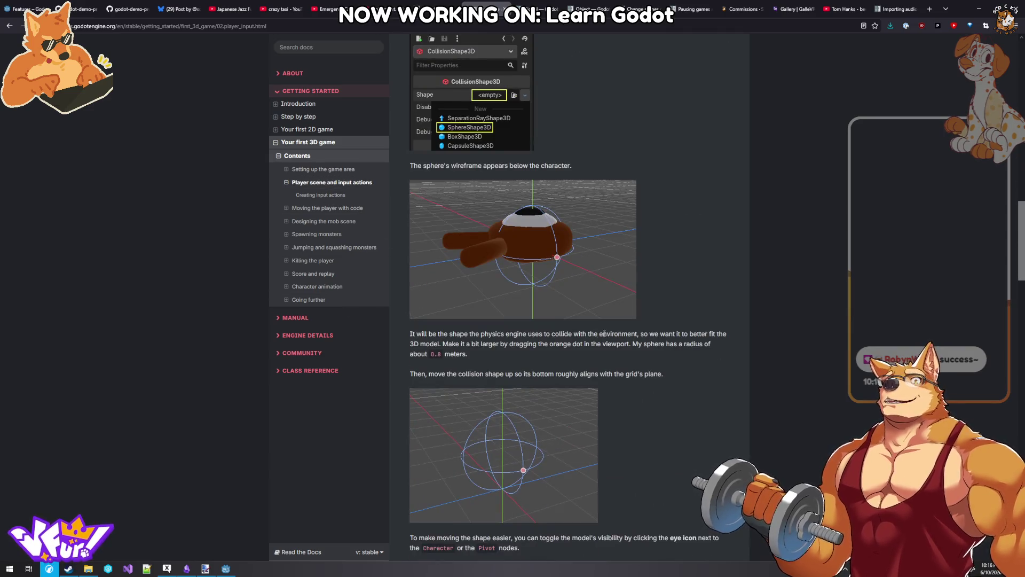
{"action": "scroll", "coordinate": [491, 246], "scroll_direction": "down", "scroll_amount": 10}
{"action": "scroll", "coordinate": [491, 246], "scroll_direction": "down", "scroll_amount": 10}
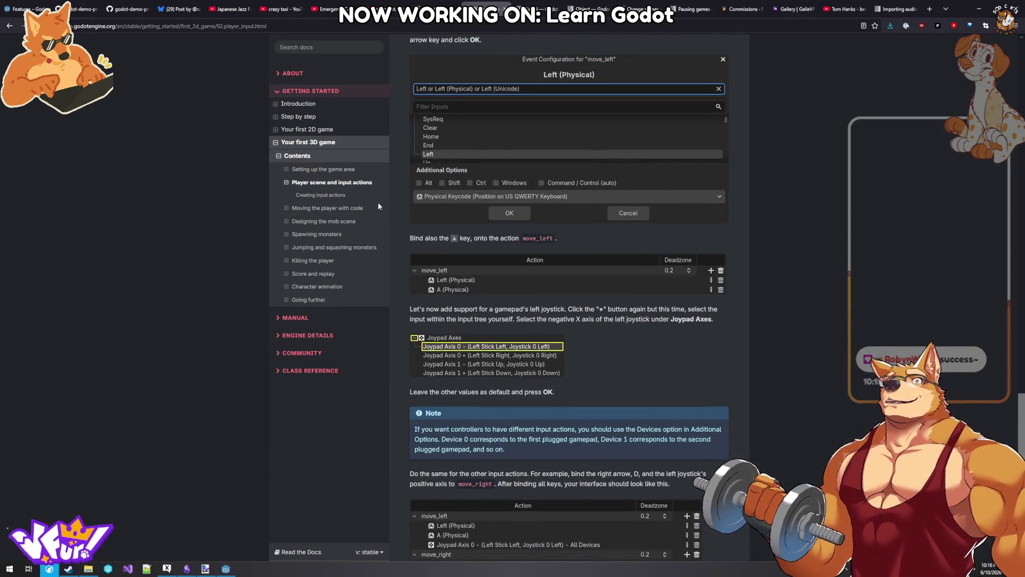
{"action": "middle_click", "coordinate": [565, 295]}
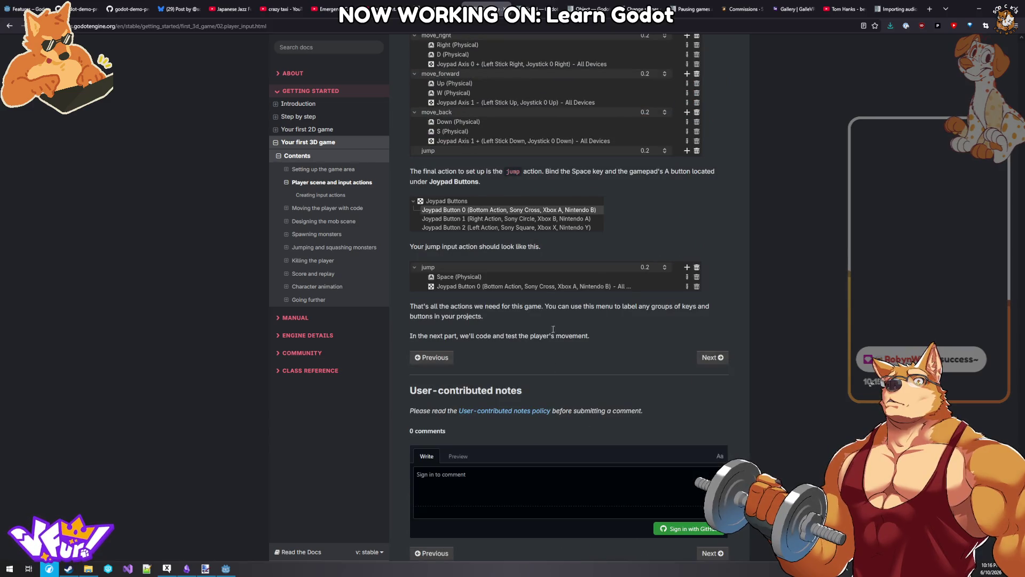
{"action": "scroll", "coordinate": [552, 152], "scroll_direction": "up", "scroll_amount": 20}
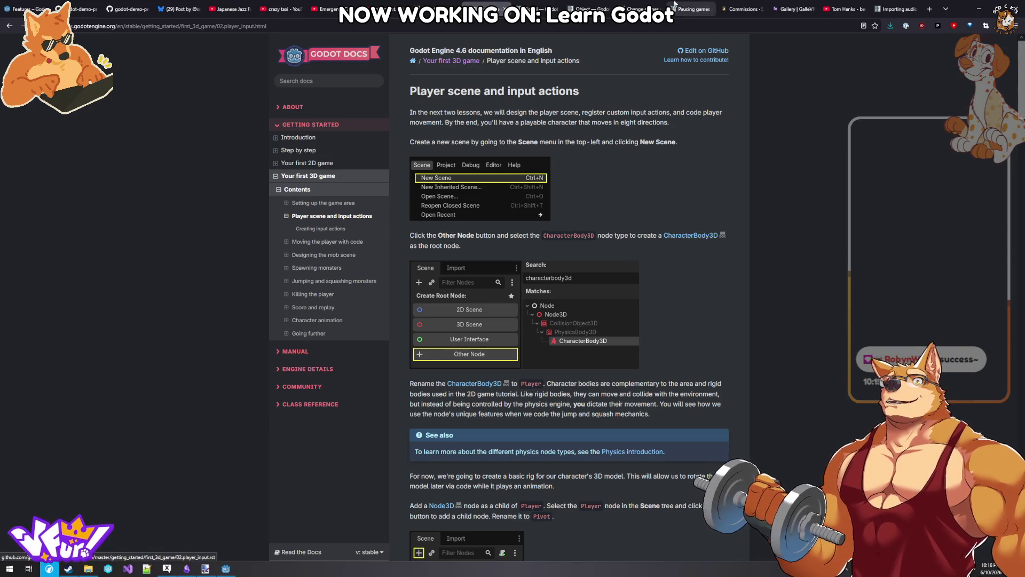
- Close two finished docs tabs, copy the Change scenes manually address, and switch to Obsidian
{"action": "left_click", "coordinate": [556, 8]}
{"action": "left_click", "coordinate": [556, 8]}
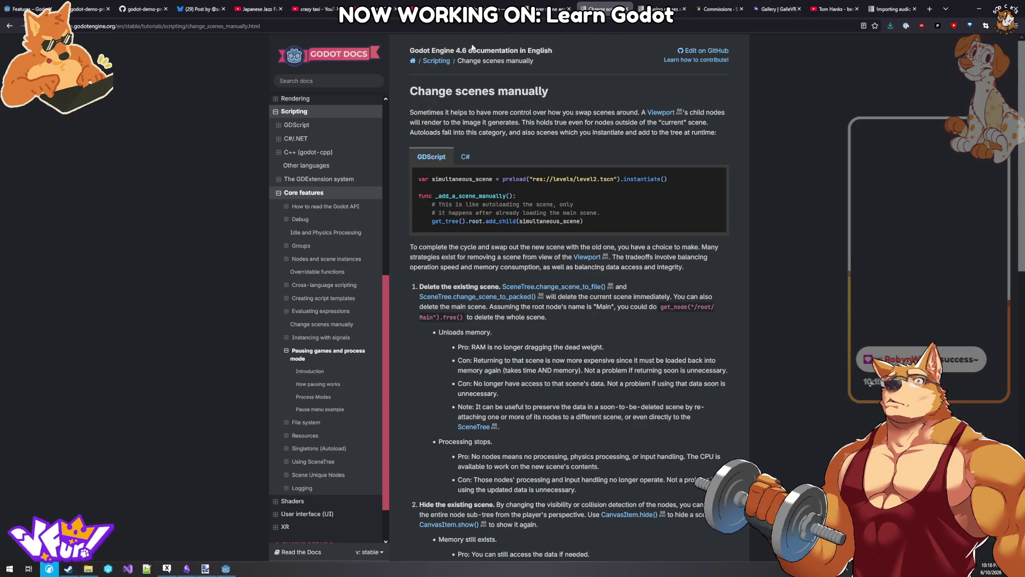
{"action": "left_click", "coordinate": [427, 26]}
{"action": "left_click", "coordinate": [186, 569]}
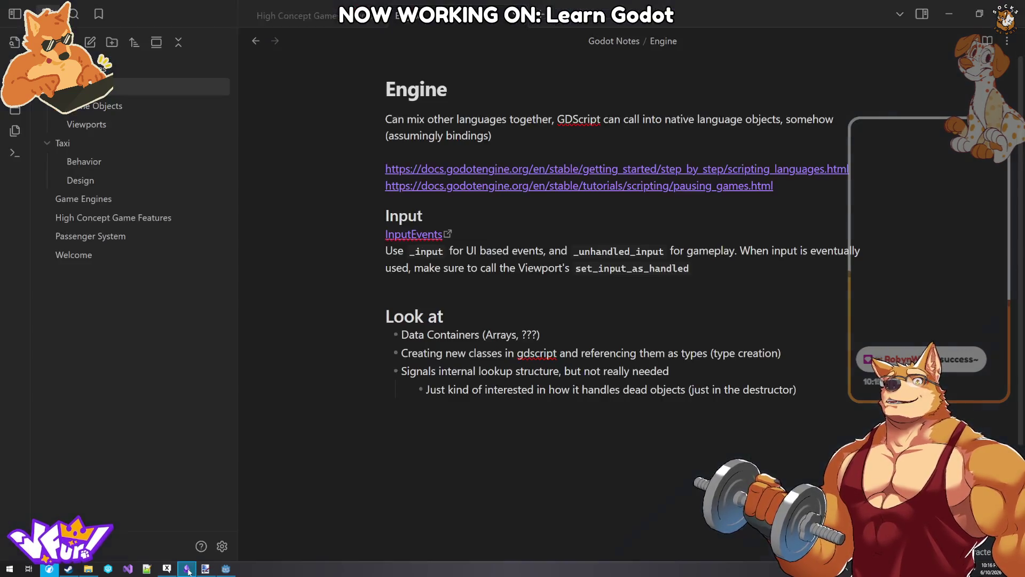
- Paste the Change scenes manually link under the second link, then close the Change scenes manually and Pausing games tabs
{"action": "key", "text": "Return"}
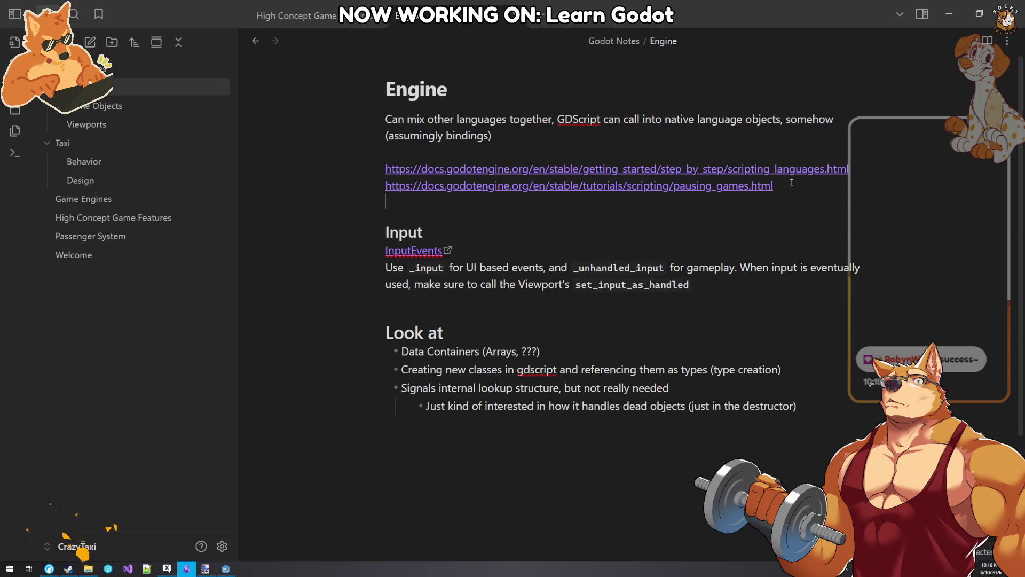
{"action": "type", "text": "https://docs.godotengine.org/en/stable/tutorials/scripting/change_scenes_manually.html"}
{"action": "key", "text": "alt+Tab"}
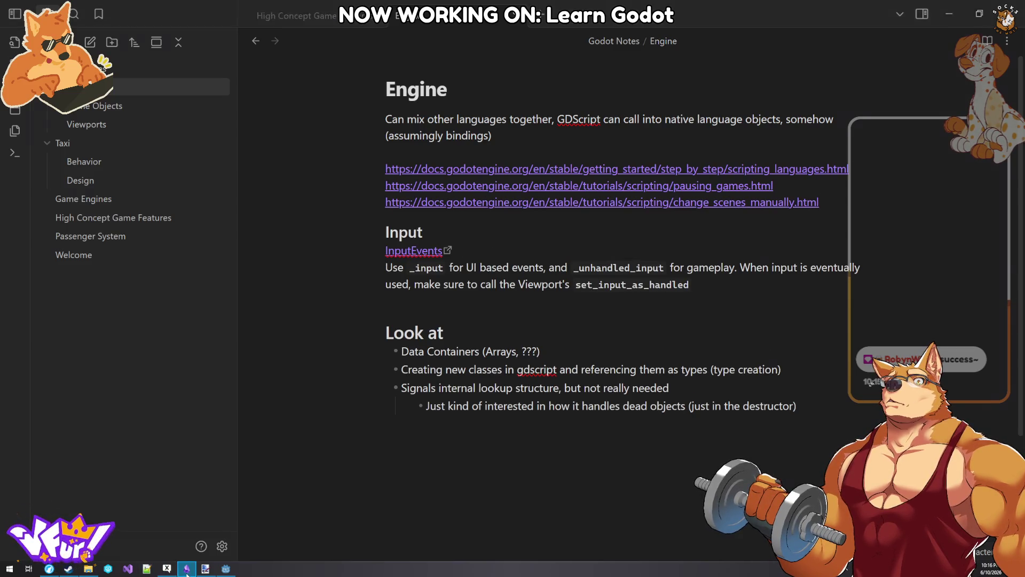
{"action": "middle_click", "coordinate": [615, 6]}
{"action": "middle_click", "coordinate": [615, 6]}
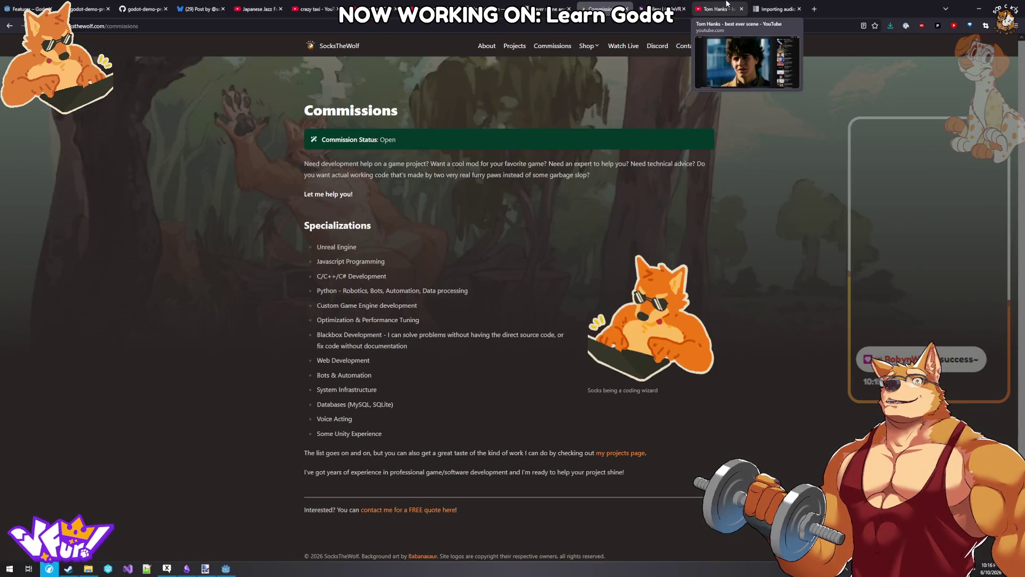
- Close the YouTube tab and the Importing audio samples docs page
{"action": "middle_click", "coordinate": [729, 4]}
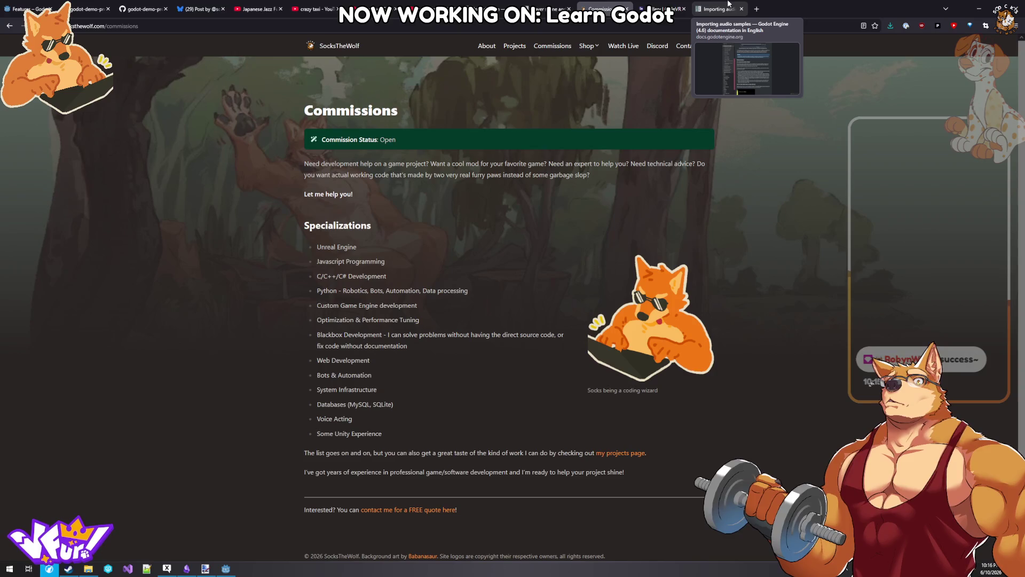
{"action": "left_click", "coordinate": [729, 4]}
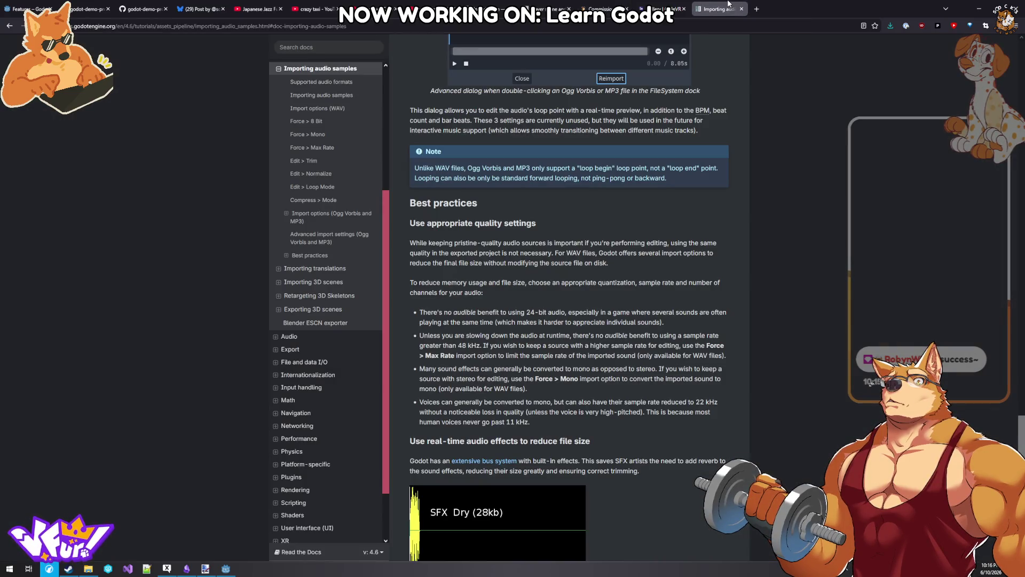
{"action": "scroll", "coordinate": [694, 146], "scroll_direction": "up", "scroll_amount": 5}
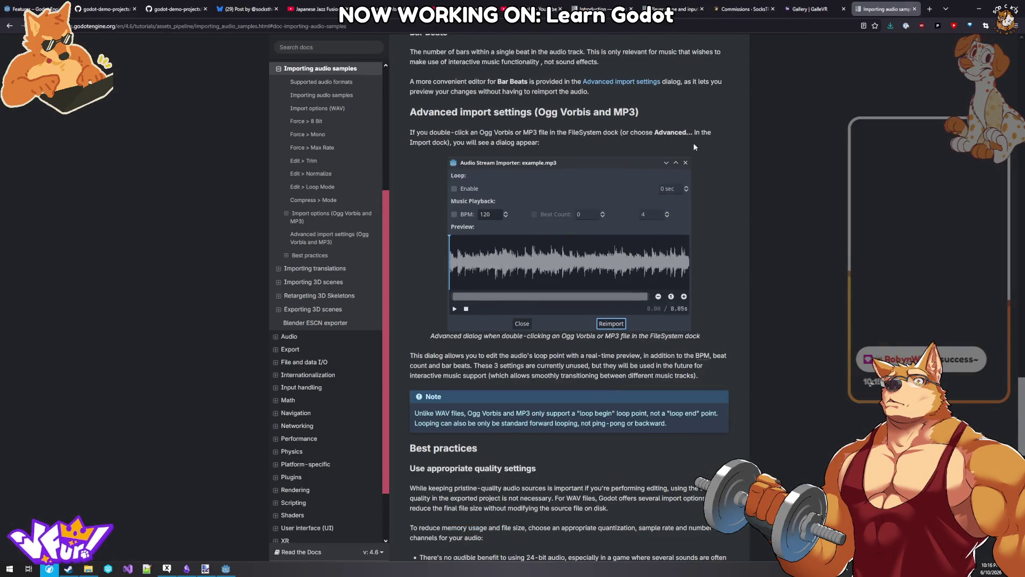
{"action": "scroll", "coordinate": [695, 146], "scroll_direction": "up", "scroll_amount": 15}
{"action": "scroll", "coordinate": [688, 156], "scroll_direction": "up", "scroll_amount": 20}
{"action": "scroll", "coordinate": [685, 152], "scroll_direction": "down", "scroll_amount": 1}
{"action": "scroll", "coordinate": [683, 149], "scroll_direction": "up", "scroll_amount": 1}
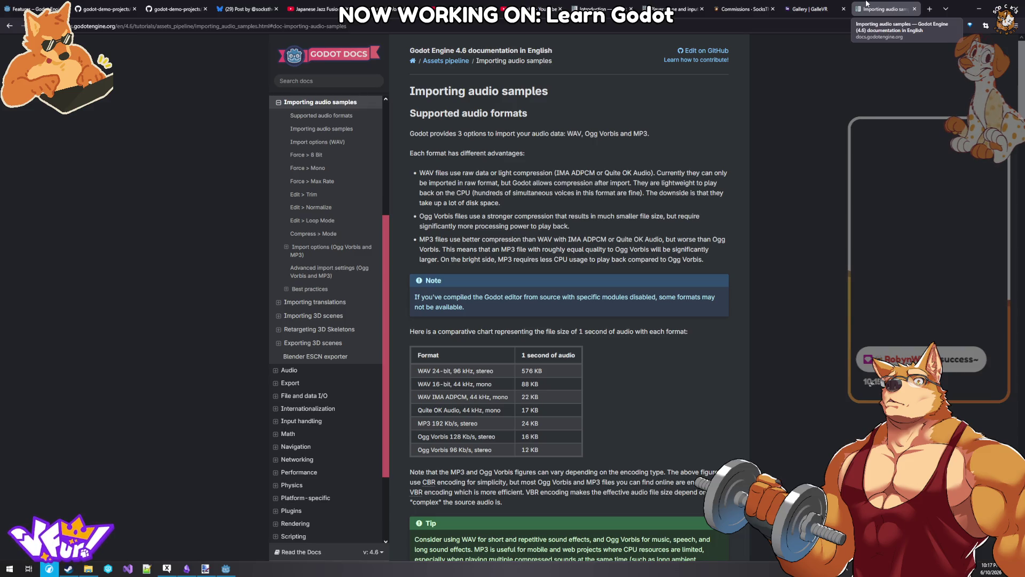
{"action": "key", "text": "ctrl+w"}
- Open the Your first 3D game overview page and copy its address
{"action": "left_click", "coordinate": [795, 4]}
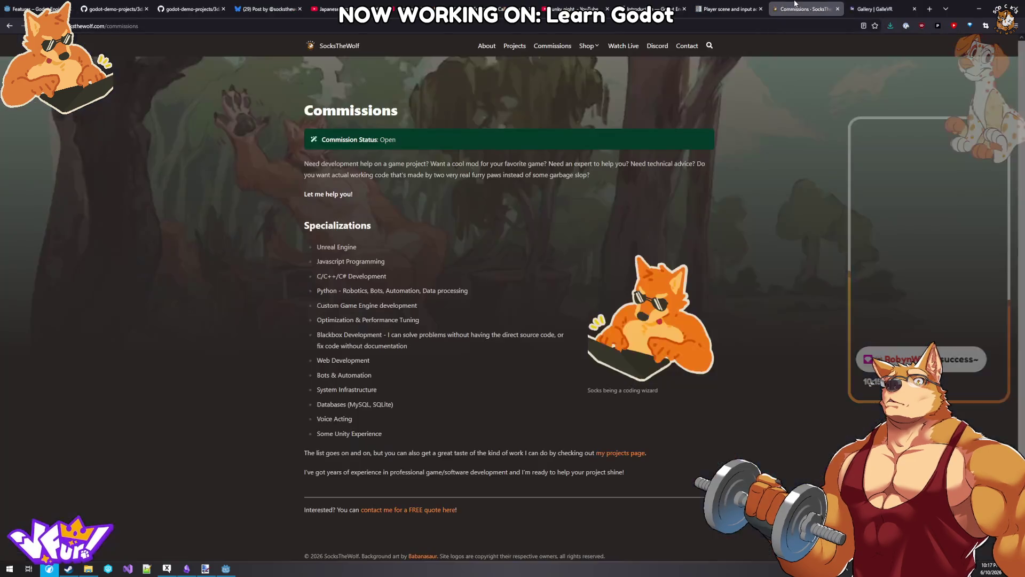
{"action": "left_click", "coordinate": [737, 6]}
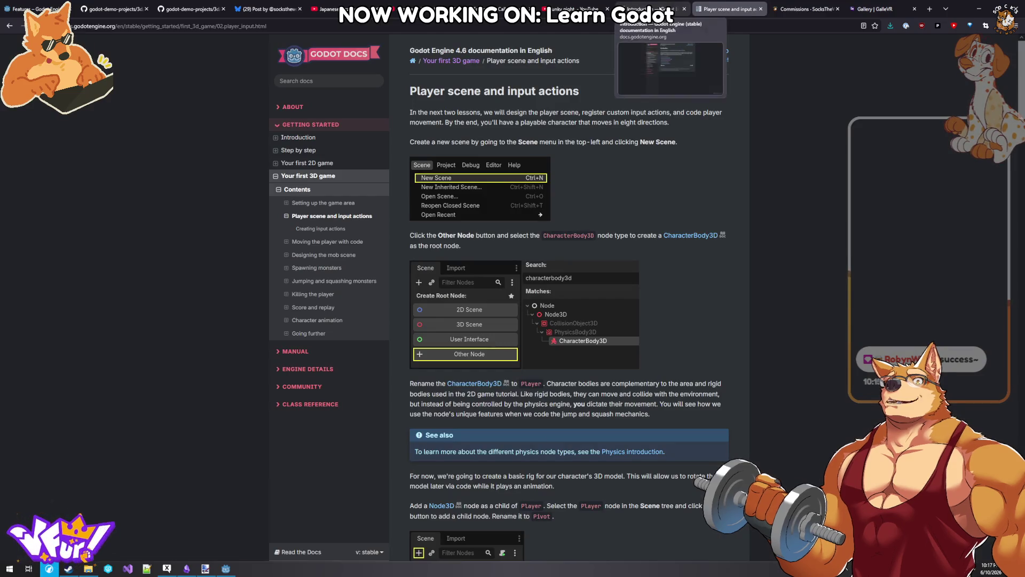
{"action": "left_click", "coordinate": [303, 177]}
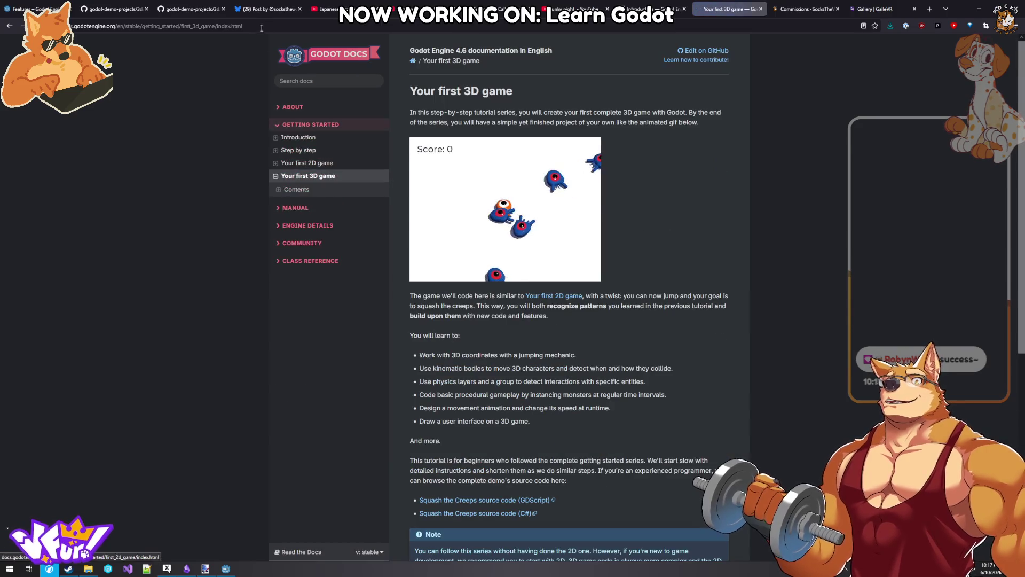
{"action": "key", "text": "ctrl+l"}
{"action": "left_click", "coordinate": [663, 384]}
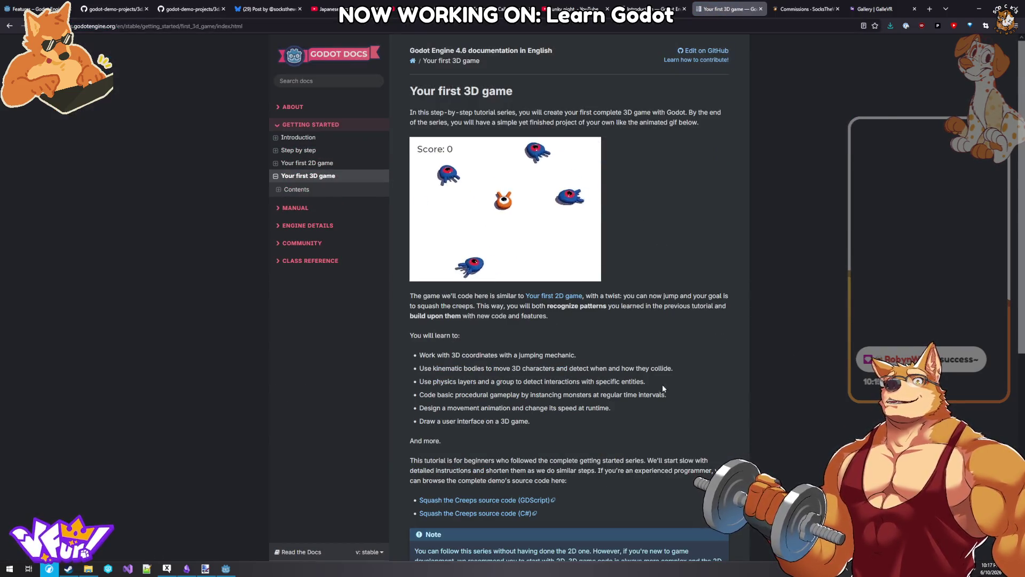
- Quit the Godot editor and bring the Obsidian Engine note back to the front
{"action": "left_click", "coordinate": [227, 568]}
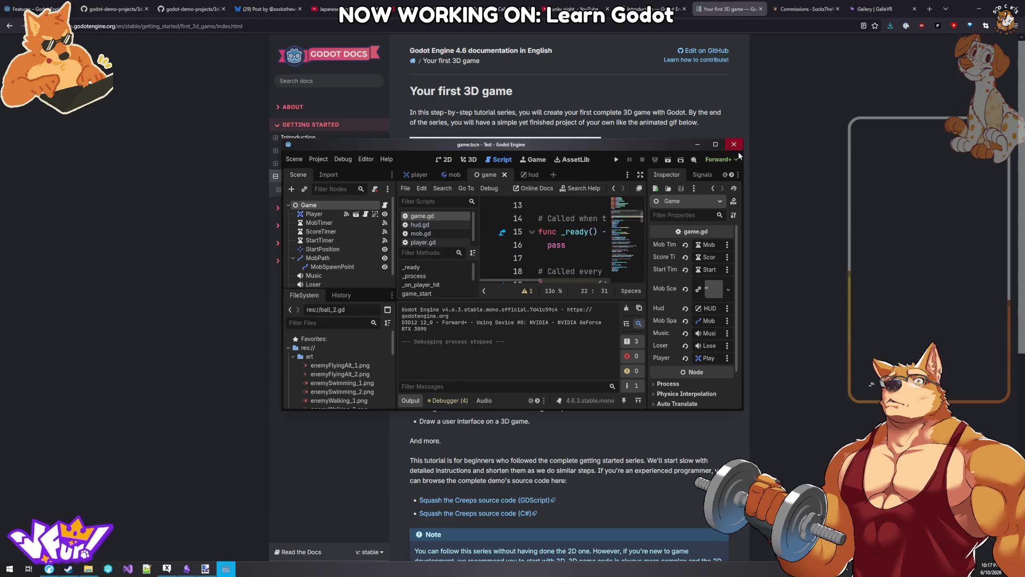
{"action": "left_click", "coordinate": [734, 144]}
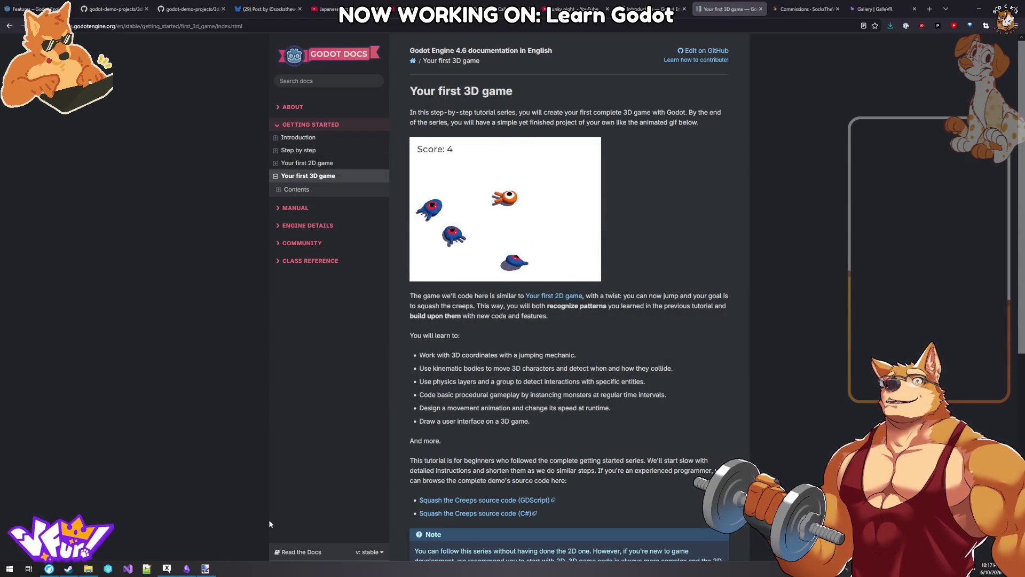
{"action": "left_click", "coordinate": [186, 569]}
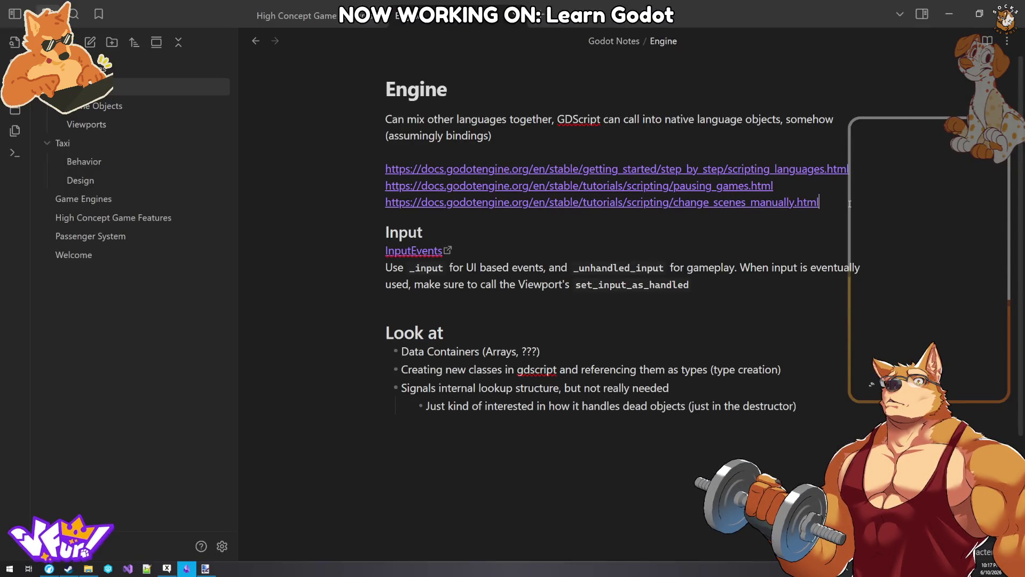
- Add a '3D tutorial:' line below the three links with the pasted Your first 3D game docs URL
{"action": "key", "text": "Return"}
{"action": "key", "text": "Return"}
{"action": "type", "text": "3D stu"}
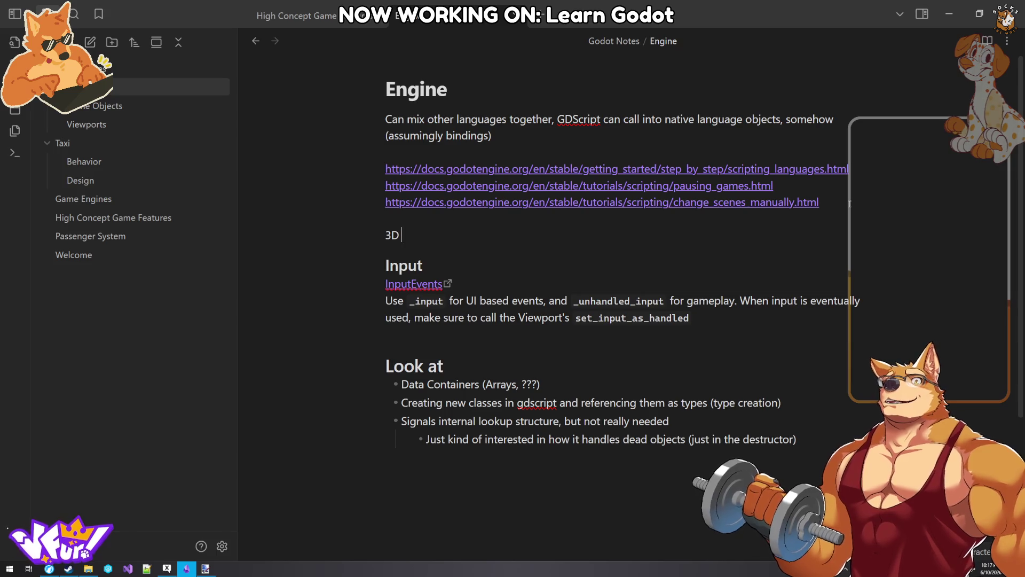
{"action": "key", "text": "BackSpace"}
{"action": "key", "text": "BackSpace"}
{"action": "key", "text": "BackSpace"}
{"action": "type", "text": "tutorial:"}
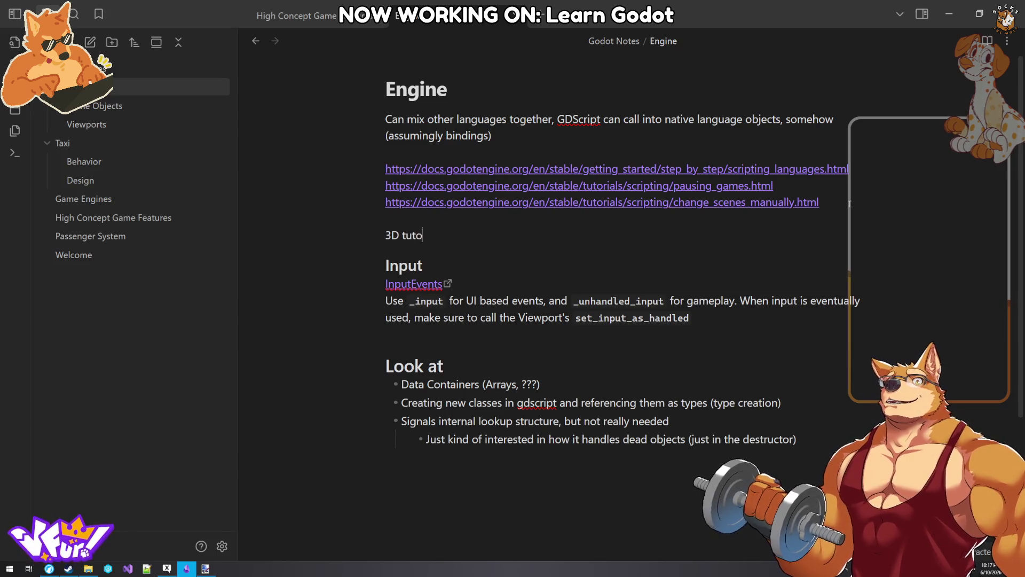
{"action": "type", "text": "https://docs.godotengine.org/en/stable/getting_started/first_3d_game/index.html"}
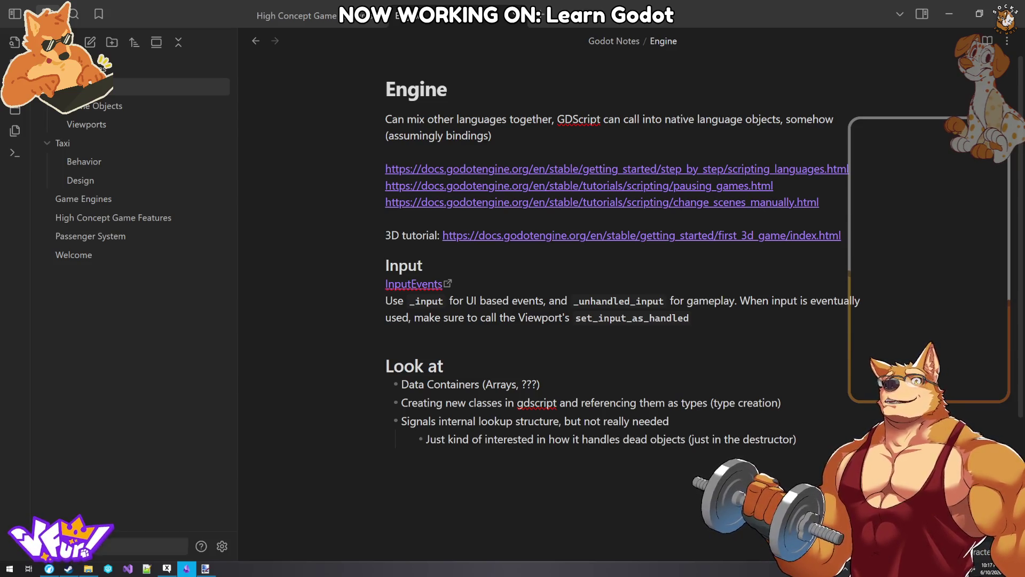
{"action": "left_click", "coordinate": [641, 236]}
- Look through the code of the truck_town follow_camera.gd and vehicle.gd scripts
{"action": "left_click", "coordinate": [190, 9]}
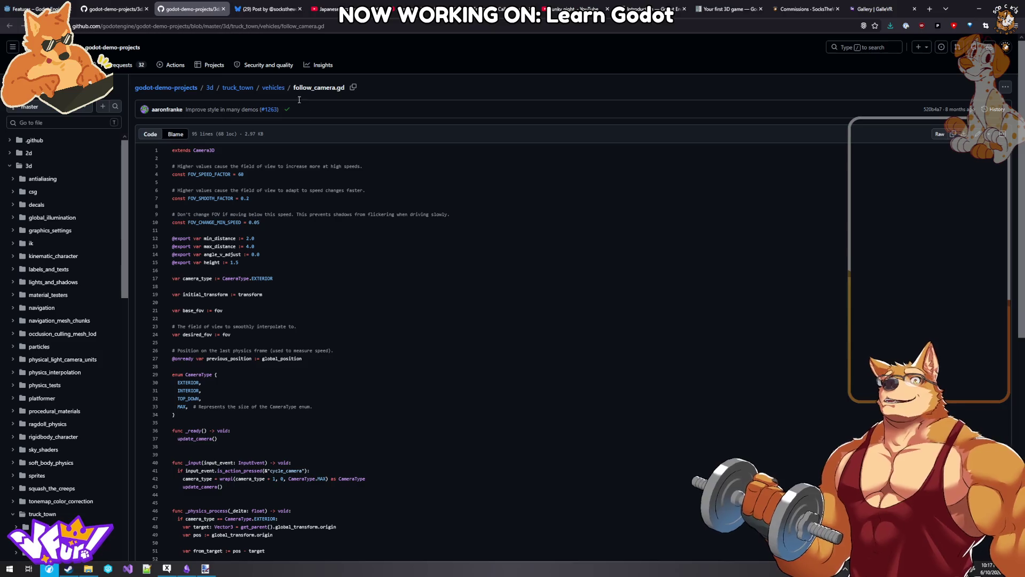
{"action": "scroll", "coordinate": [355, 245], "scroll_direction": "down", "scroll_amount": 6}
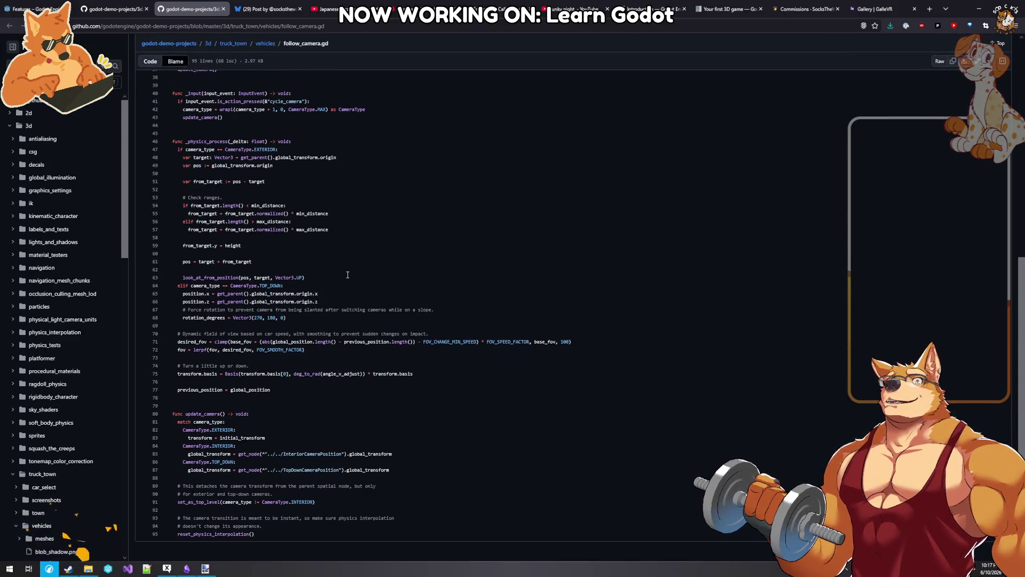
{"action": "scroll", "coordinate": [342, 251], "scroll_direction": "up", "scroll_amount": 7}
{"action": "left_click", "coordinate": [115, 9]}
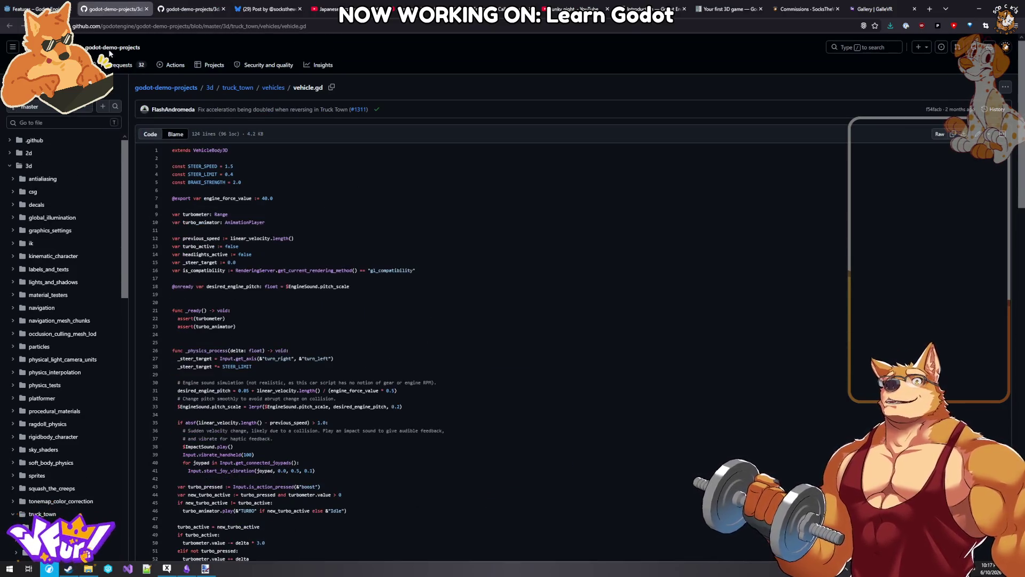
{"action": "scroll", "coordinate": [249, 191], "scroll_direction": "down", "scroll_amount": 6}
{"action": "scroll", "coordinate": [250, 192], "scroll_direction": "down", "scroll_amount": 5}
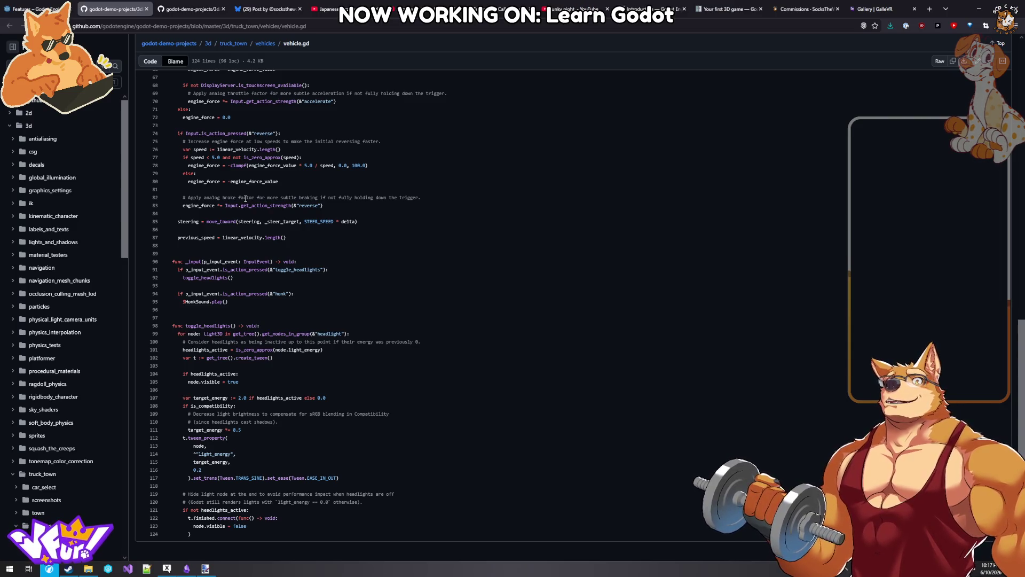
{"action": "scroll", "coordinate": [245, 198], "scroll_direction": "up", "scroll_amount": 4}
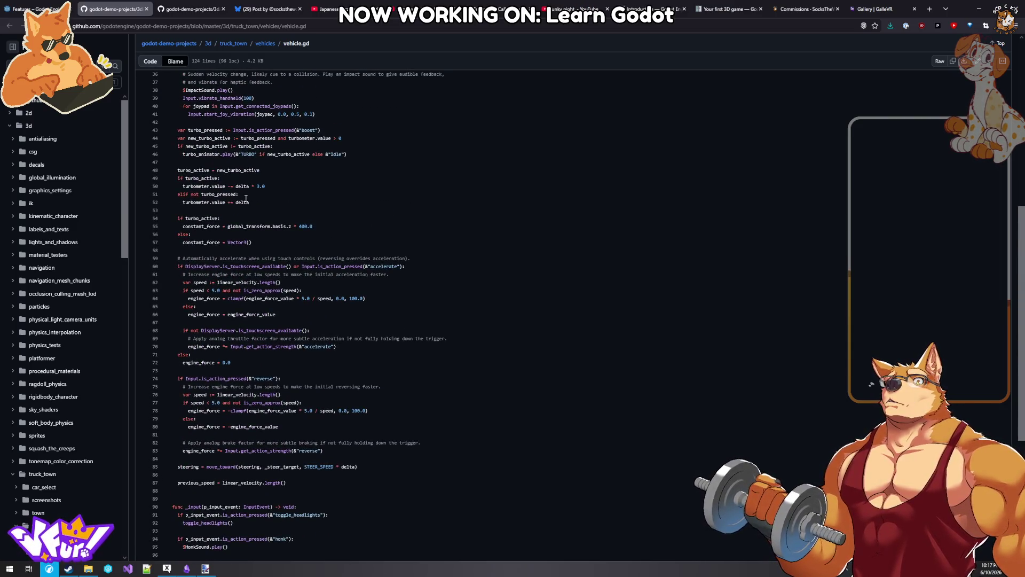
{"action": "scroll", "coordinate": [247, 199], "scroll_direction": "up", "scroll_amount": 3}
{"action": "scroll", "coordinate": [246, 198], "scroll_direction": "up", "scroll_amount": 3}
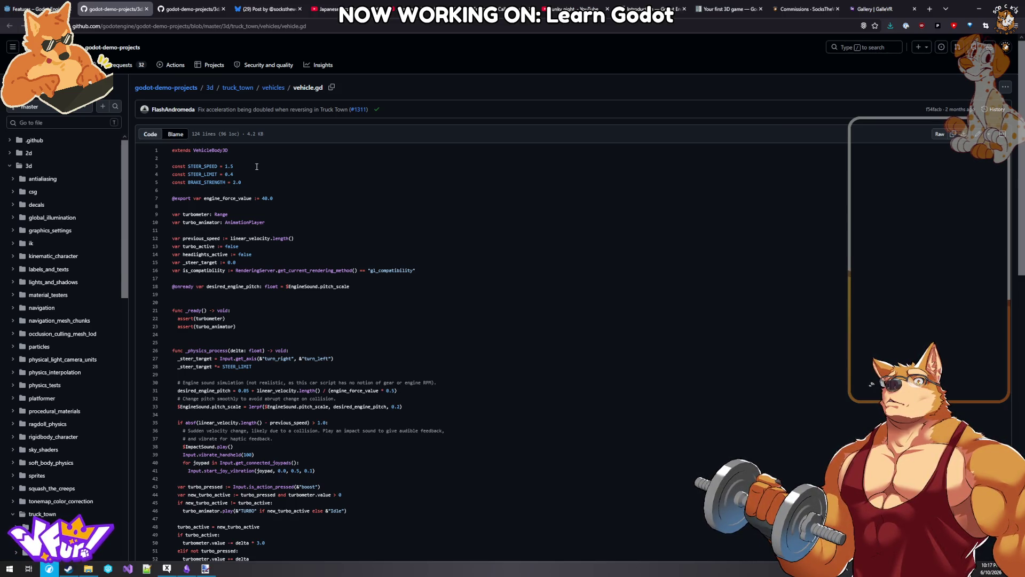
{"action": "scroll", "coordinate": [256, 167], "scroll_direction": "down", "scroll_amount": 10}
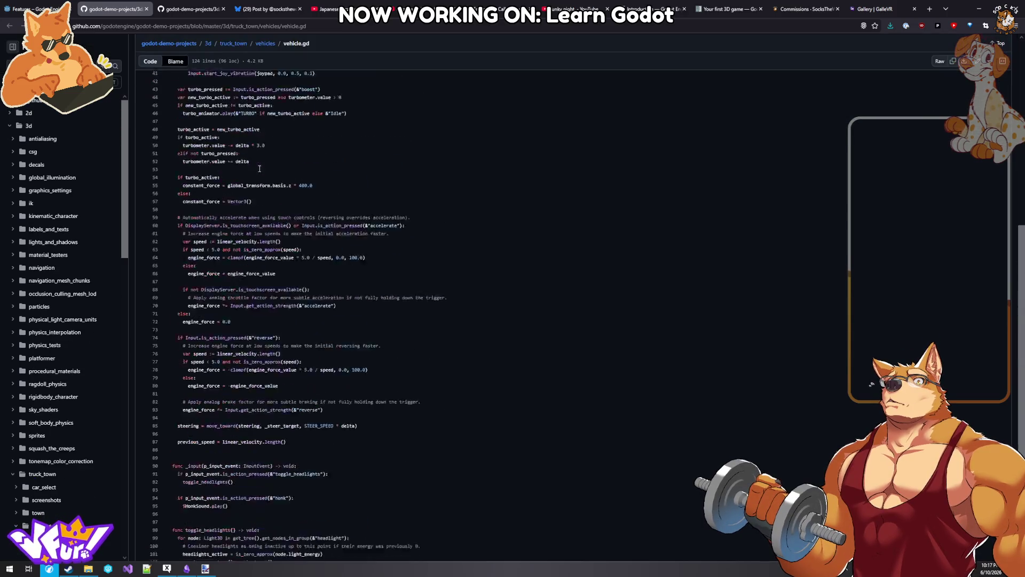
- Copy the vehicle.gd page address and go back to Obsidian
{"action": "left_click", "coordinate": [168, 6]}
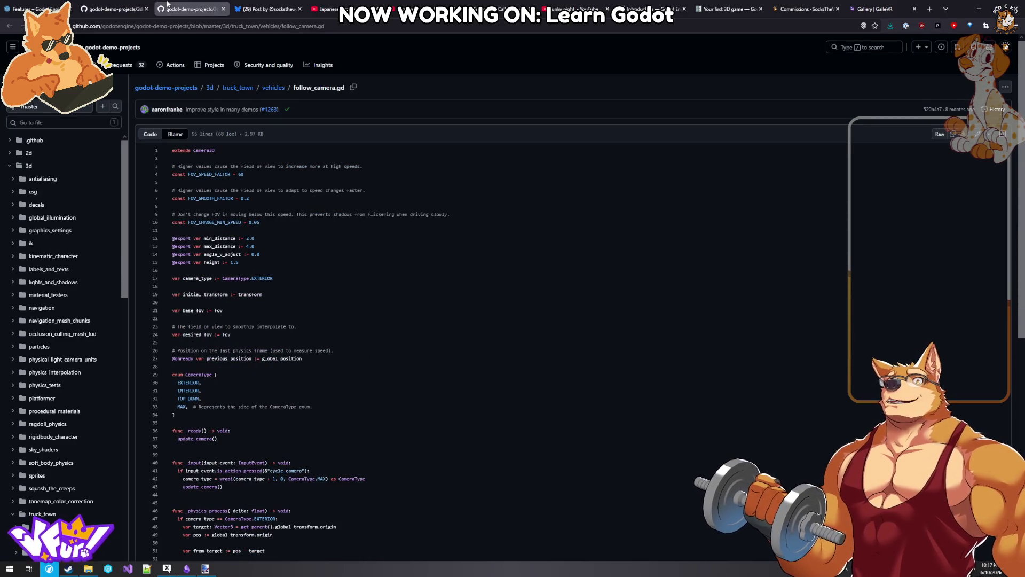
{"action": "left_click", "coordinate": [141, 11]}
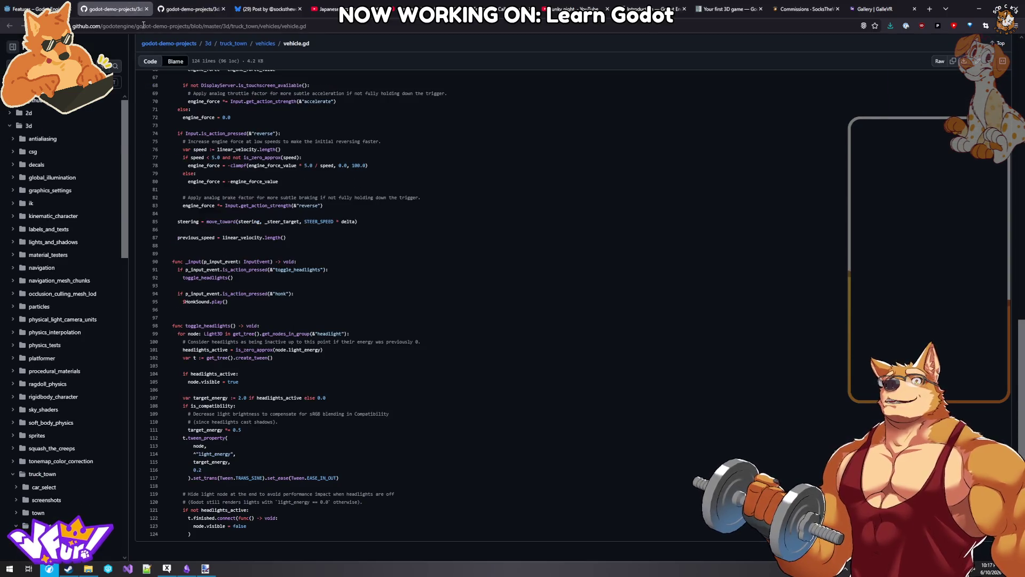
{"action": "left_click", "coordinate": [144, 25]}
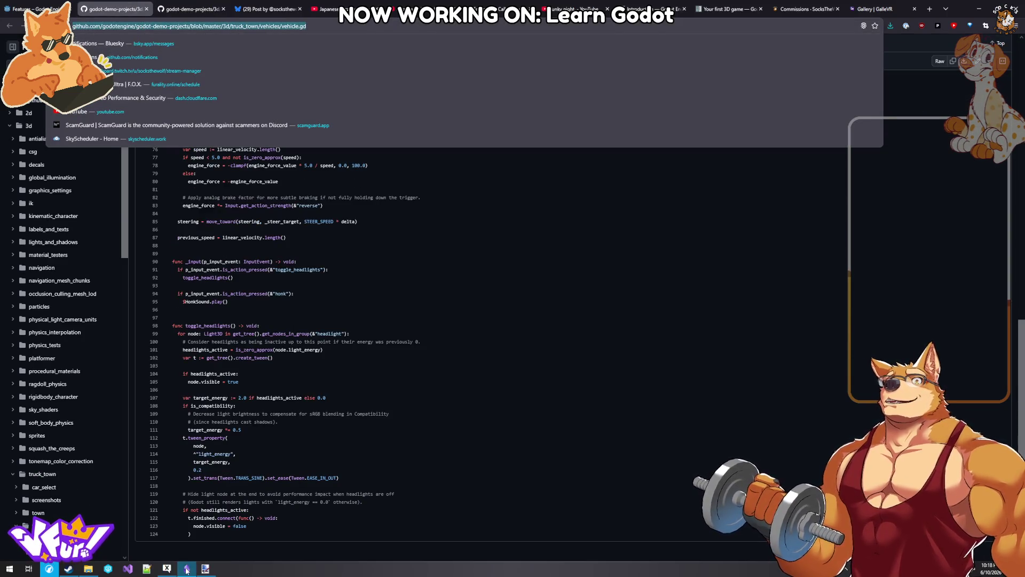
{"action": "left_click", "coordinate": [187, 569]}
- Create a 'Godot Examples' note in the Taxi folder and paste the vehicle.gd link into it
{"action": "right_click", "coordinate": [85, 141]}
{"action": "left_click", "coordinate": [127, 152]}
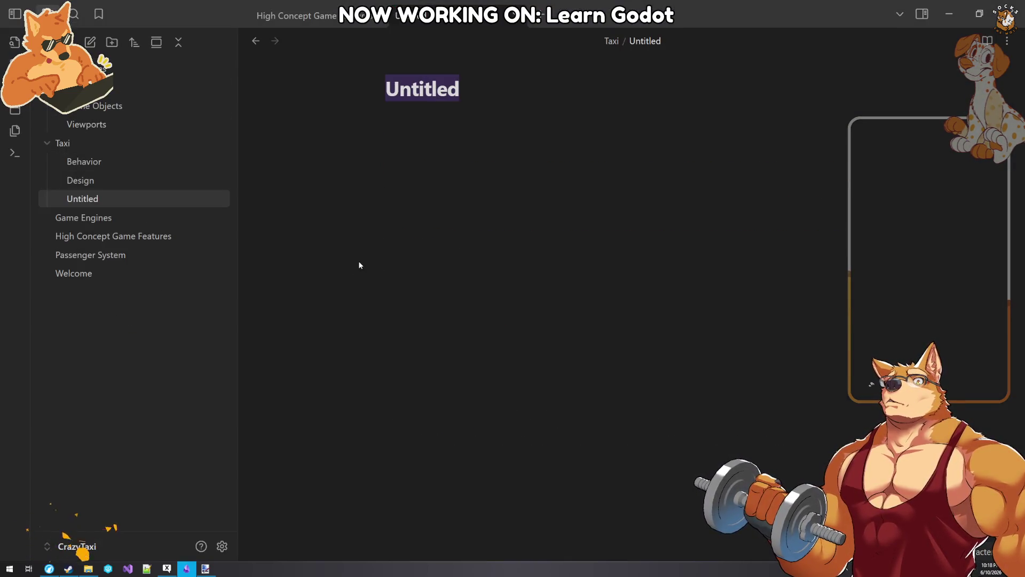
{"action": "type", "text": "God"}
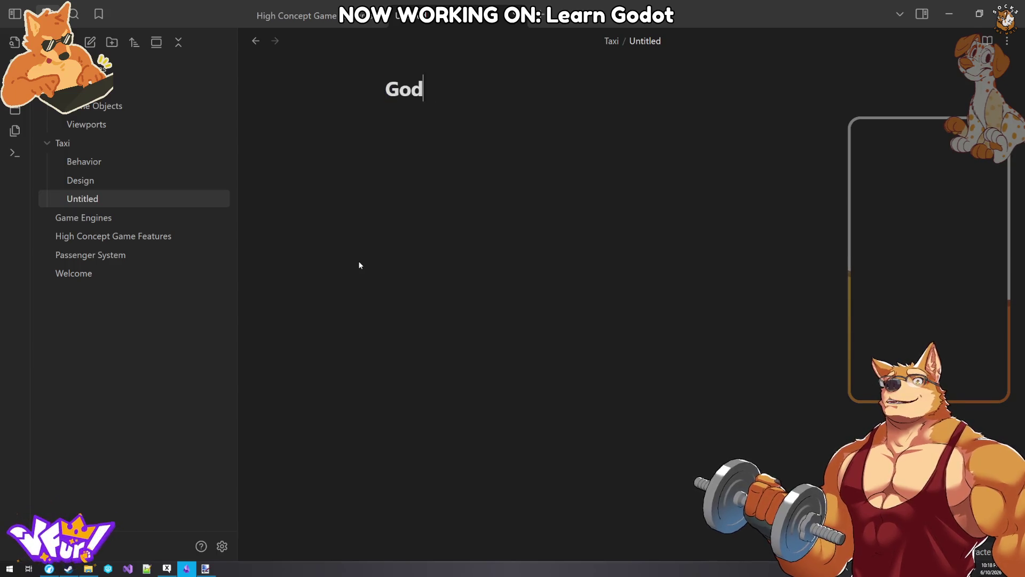
{"action": "type", "text": "ot Examples"}
{"action": "key", "text": "Return"}
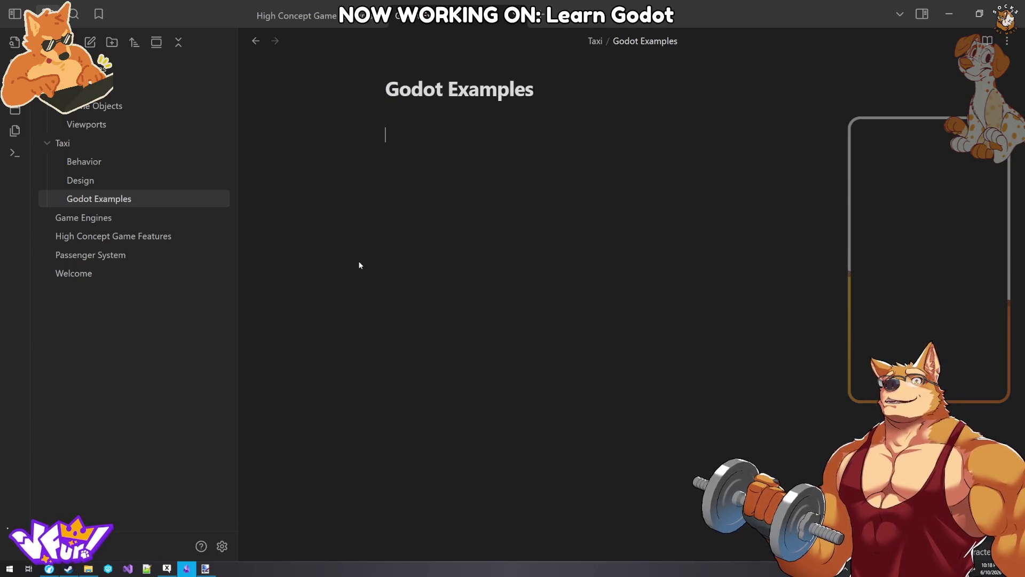
{"action": "type", "text": "https://github.com/godotengine/godot-demo-projects/blob/master/3d/truck_town/vehicles/vehicle.gd"}
{"action": "key", "text": "Return"}
{"action": "key", "text": "Return"}
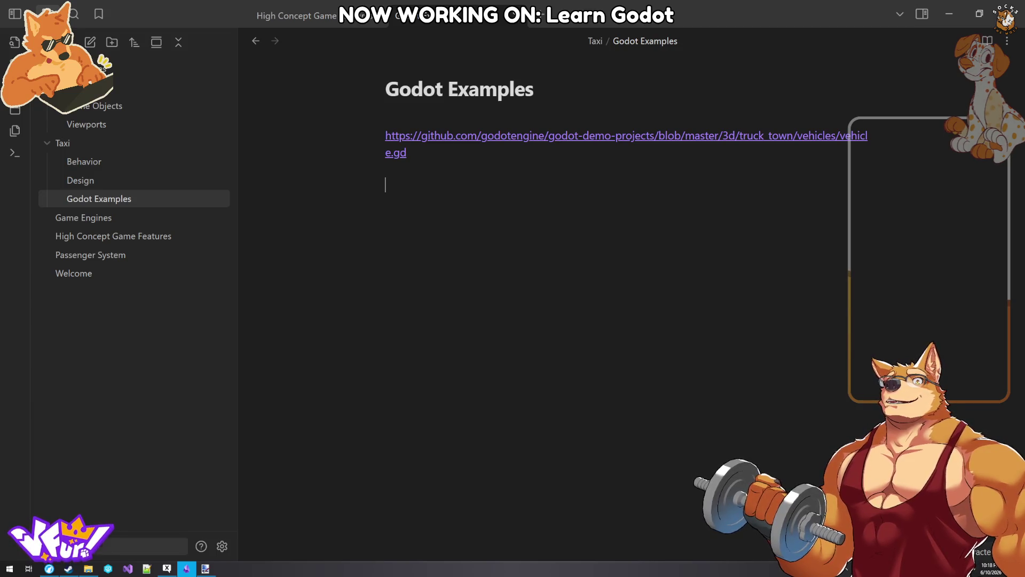
- Copy the follow_camera.gd address and paste it below the vehicle.gd link
{"action": "left_click", "coordinate": [396, 153]}
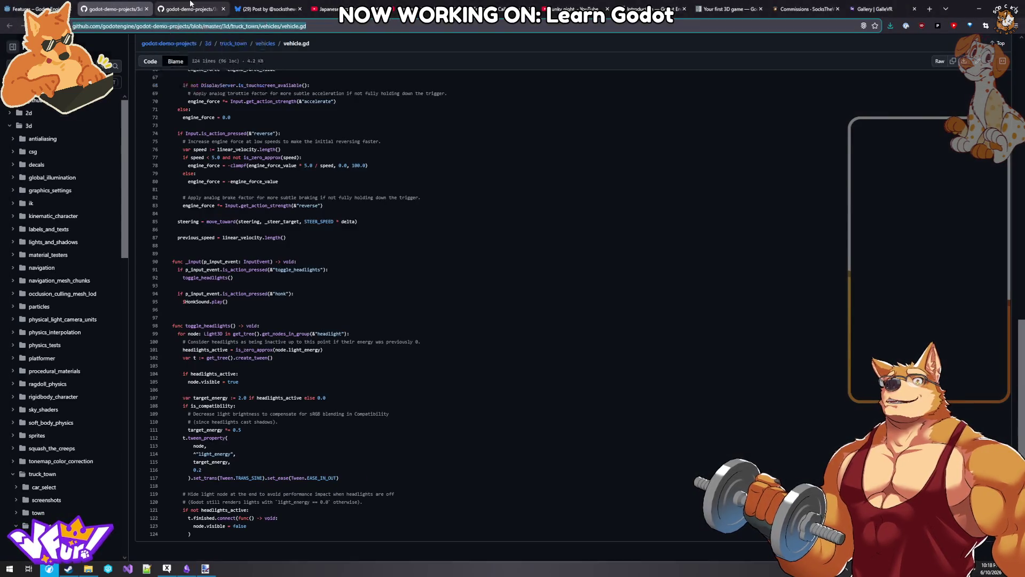
{"action": "left_click", "coordinate": [190, 8]}
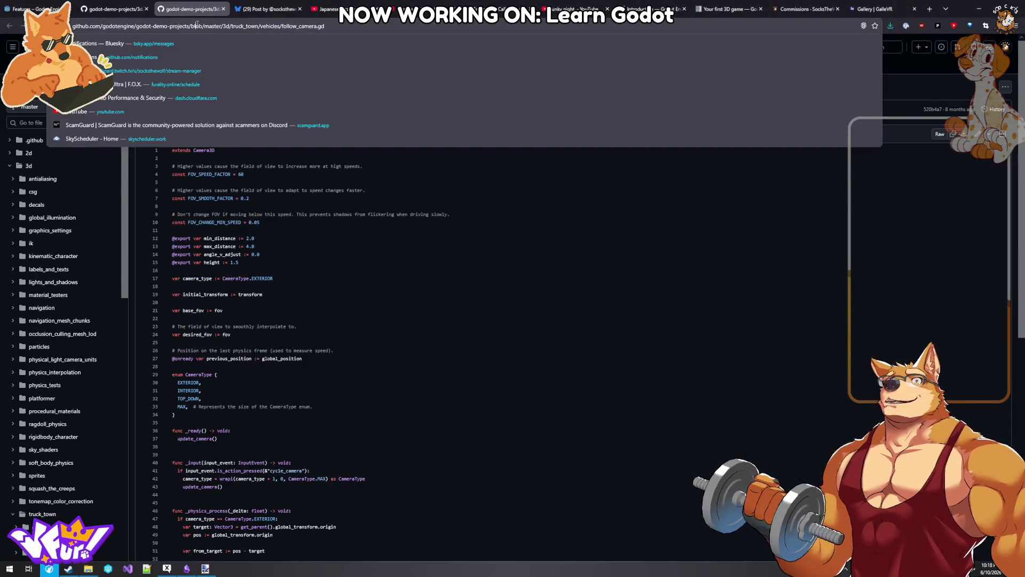
{"action": "left_click", "coordinate": [188, 569]}
{"action": "key", "text": "Return"}
{"action": "key", "text": "Return"}
{"action": "type", "text": "https://github.com/godotengine/godot-demo-projects/blob/master/3d/truck_town/vehicles/follow_camera.gd"}
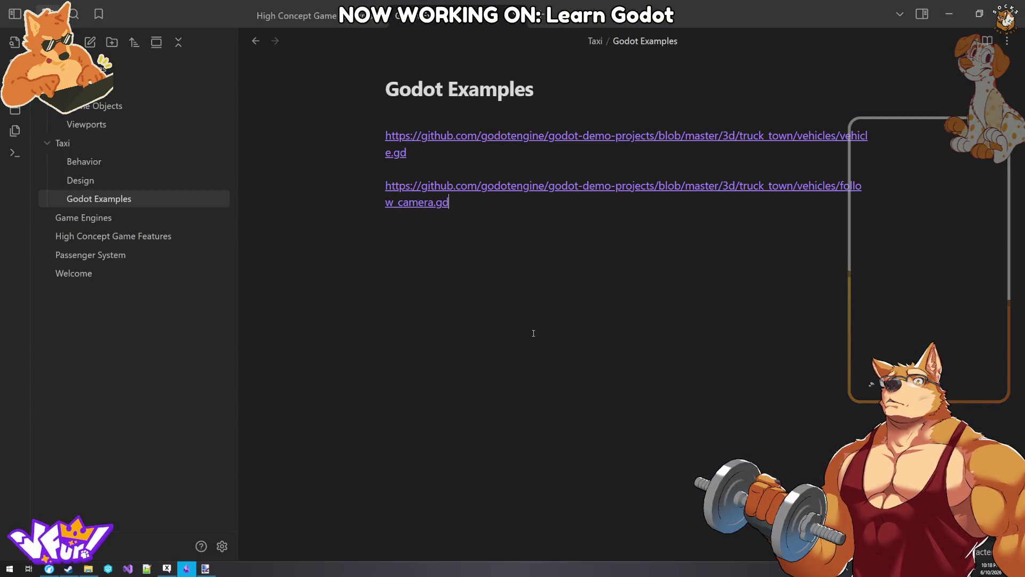
{"action": "left_click", "coordinate": [53, 552]}
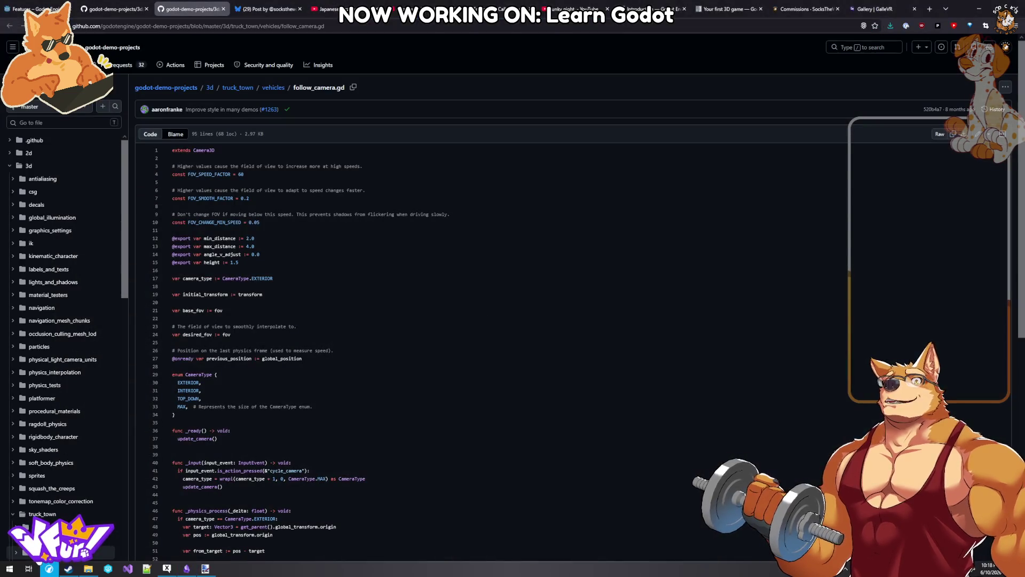
{"action": "scroll", "coordinate": [86, 429], "scroll_direction": "down", "scroll_amount": 3}
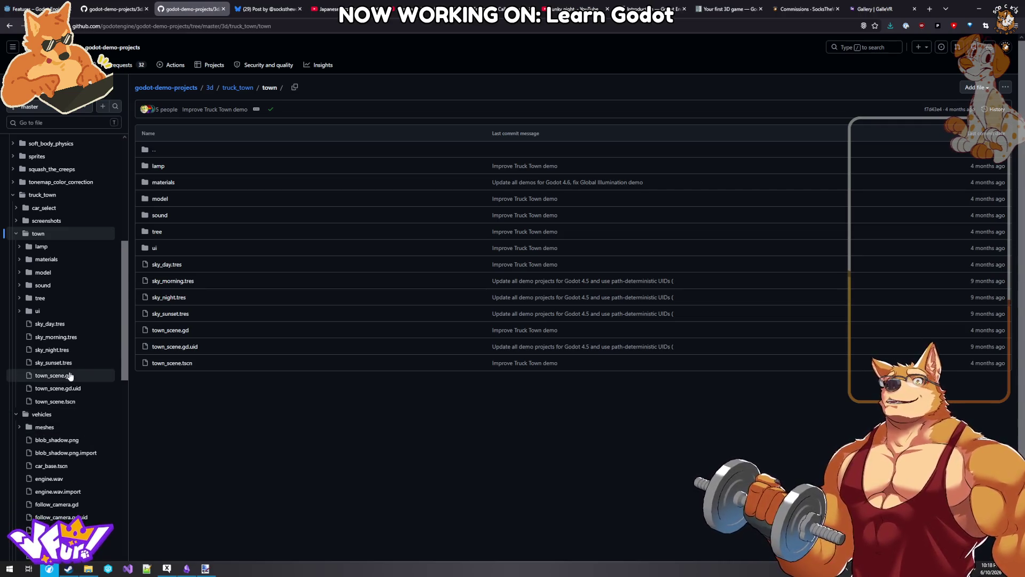
- Read through town_scene.gd, then view the tow.png image in truck_town's screenshots folder
{"action": "left_click", "coordinate": [70, 376]}
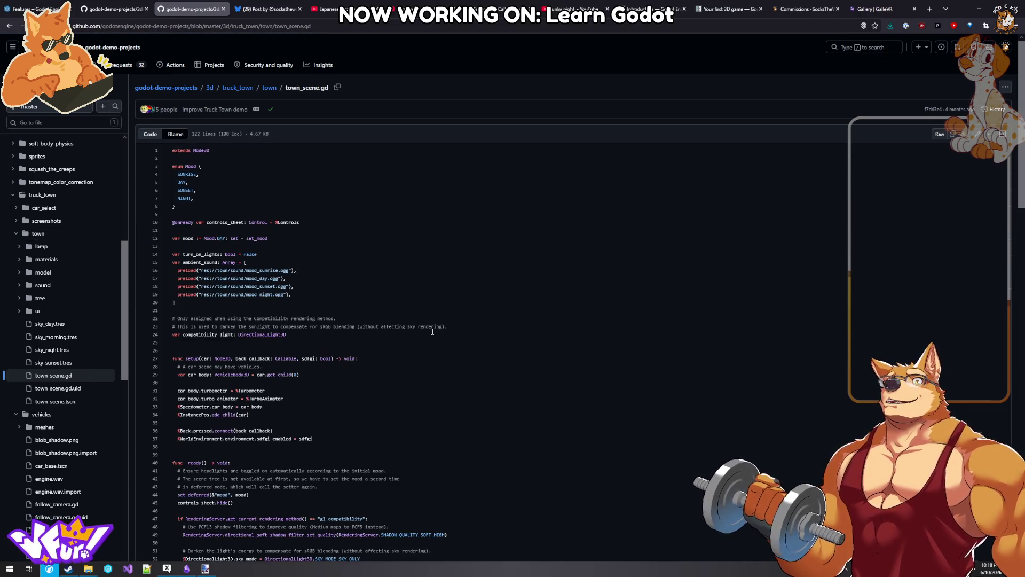
{"action": "scroll", "coordinate": [432, 332], "scroll_direction": "down", "scroll_amount": 3}
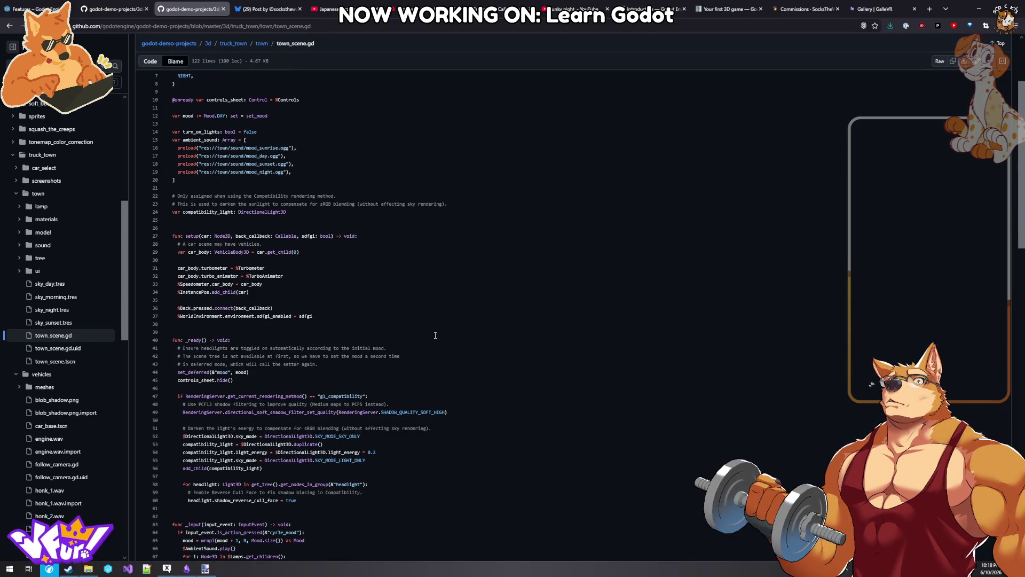
{"action": "scroll", "coordinate": [437, 335], "scroll_direction": "down", "scroll_amount": 4}
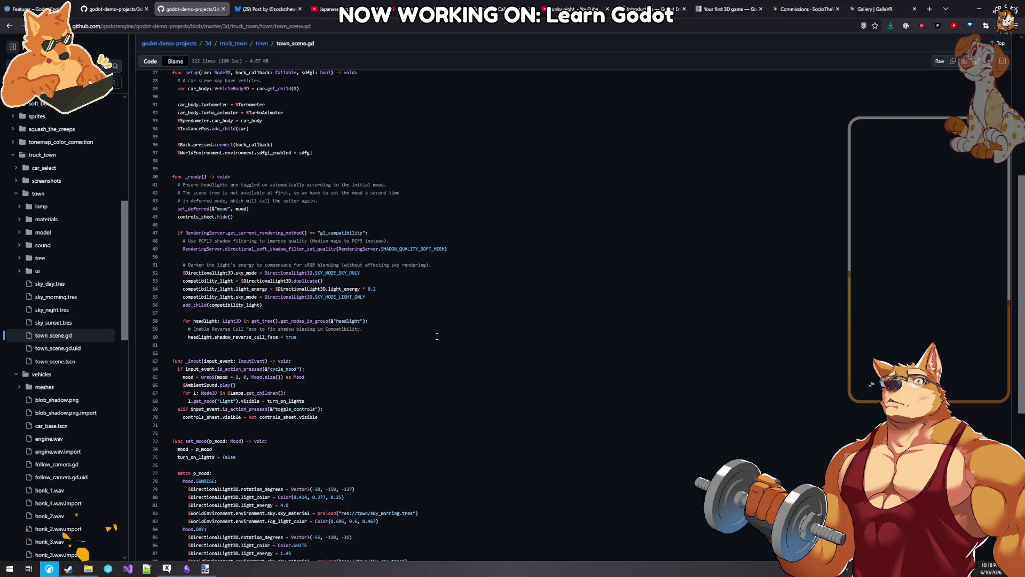
{"action": "scroll", "coordinate": [437, 336], "scroll_direction": "down", "scroll_amount": 5}
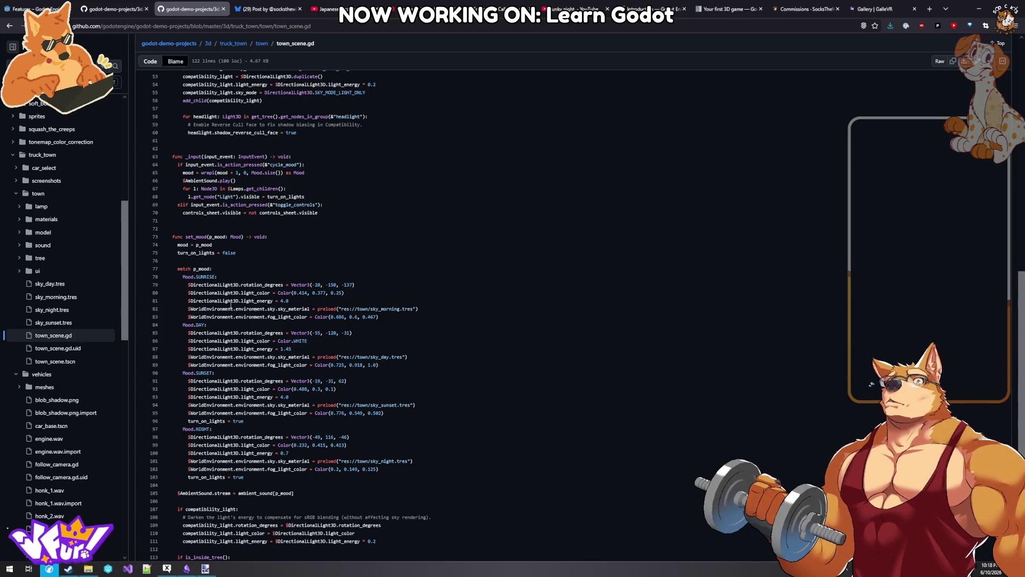
{"action": "scroll", "coordinate": [355, 376], "scroll_direction": "down", "scroll_amount": 3}
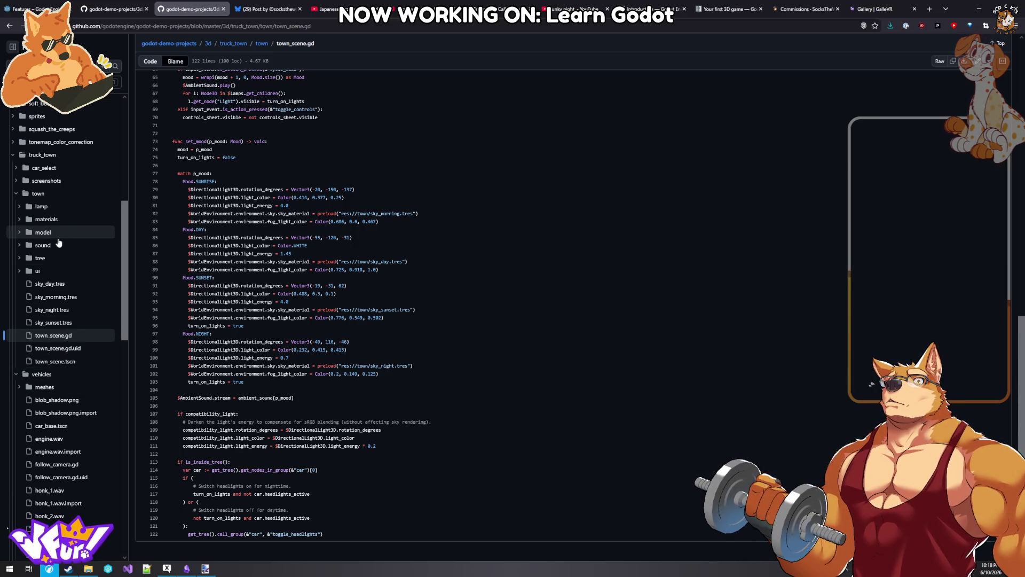
{"action": "scroll", "coordinate": [59, 243], "scroll_direction": "up", "scroll_amount": 2}
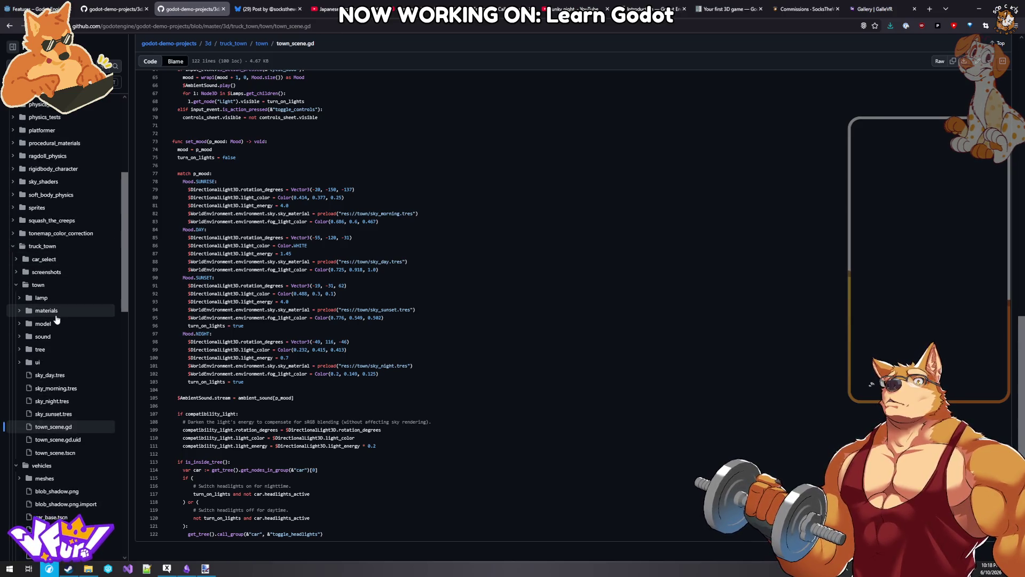
{"action": "scroll", "coordinate": [56, 319], "scroll_direction": "up", "scroll_amount": 2}
{"action": "left_click", "coordinate": [60, 367]}
{"action": "left_click", "coordinate": [162, 183]}
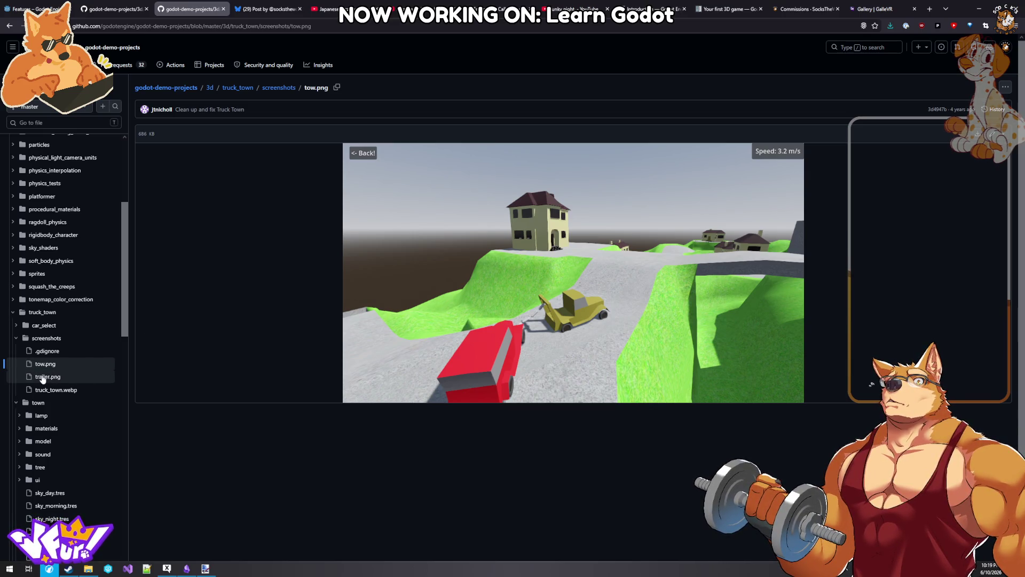
- Browse the repository and look over the plugins demo folder
{"action": "scroll", "coordinate": [51, 310], "scroll_direction": "up", "scroll_amount": 2}
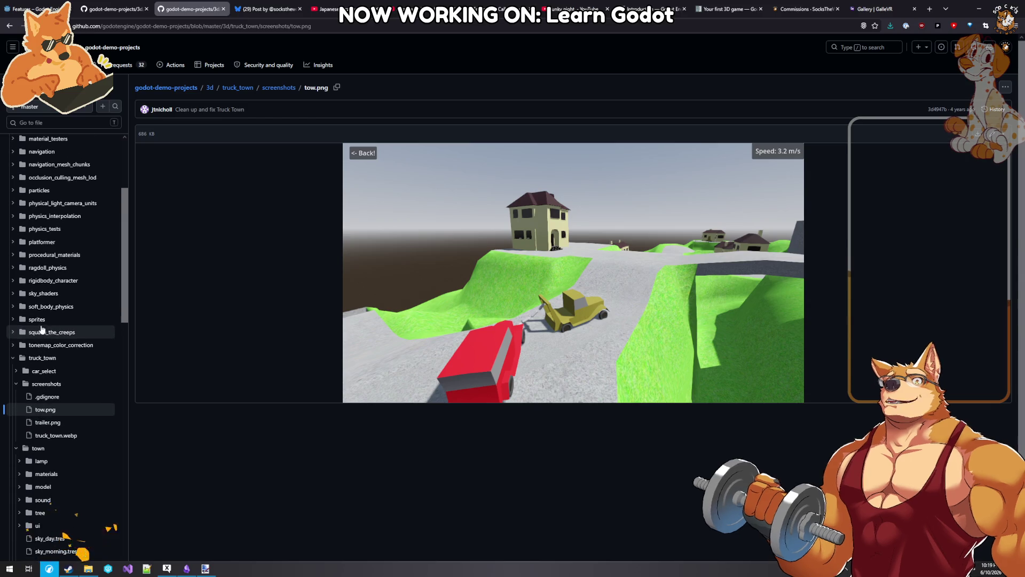
{"action": "scroll", "coordinate": [56, 282], "scroll_direction": "up", "scroll_amount": 3}
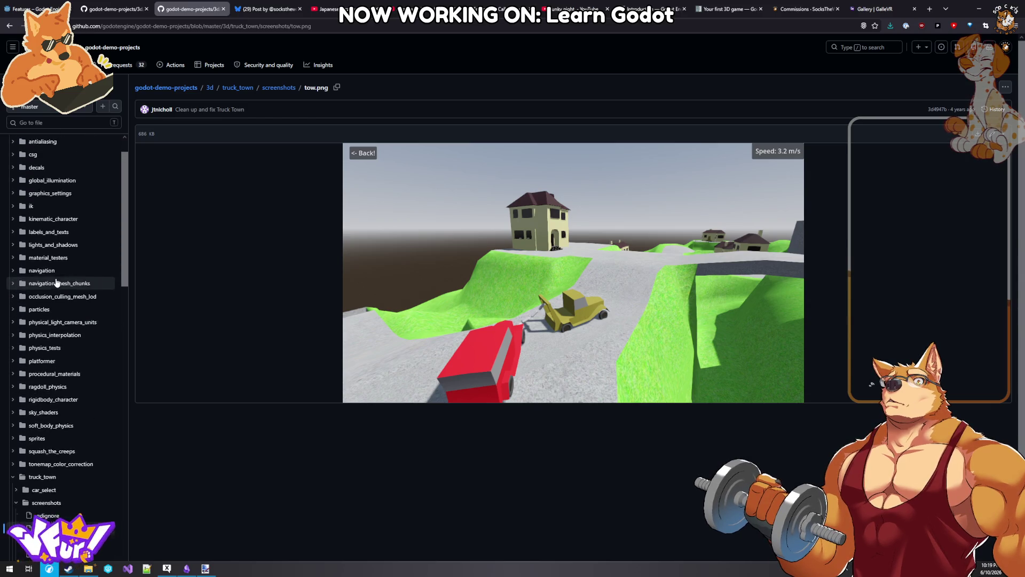
{"action": "scroll", "coordinate": [59, 307], "scroll_direction": "up", "scroll_amount": 1}
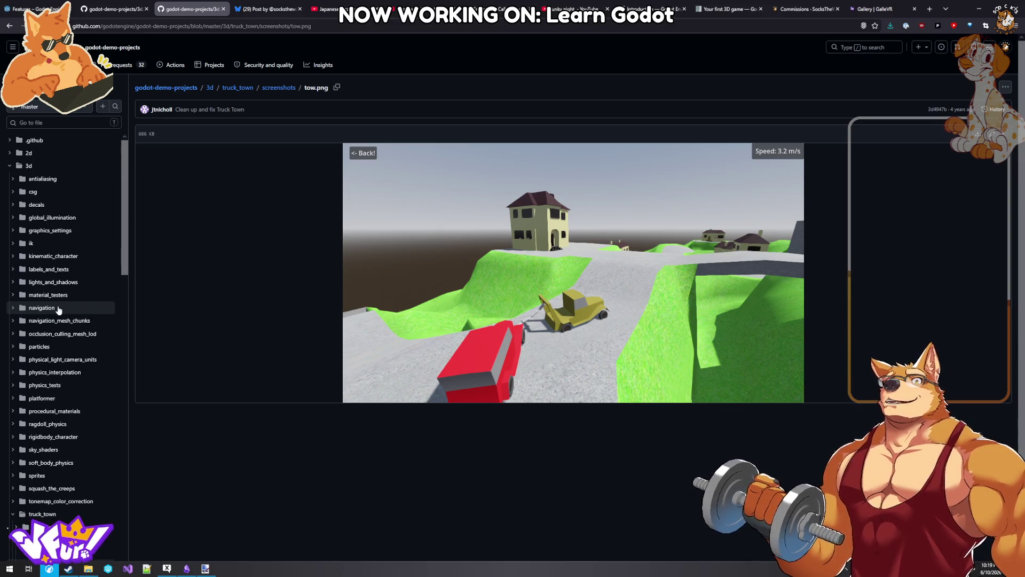
{"action": "scroll", "coordinate": [59, 310], "scroll_direction": "down", "scroll_amount": 12}
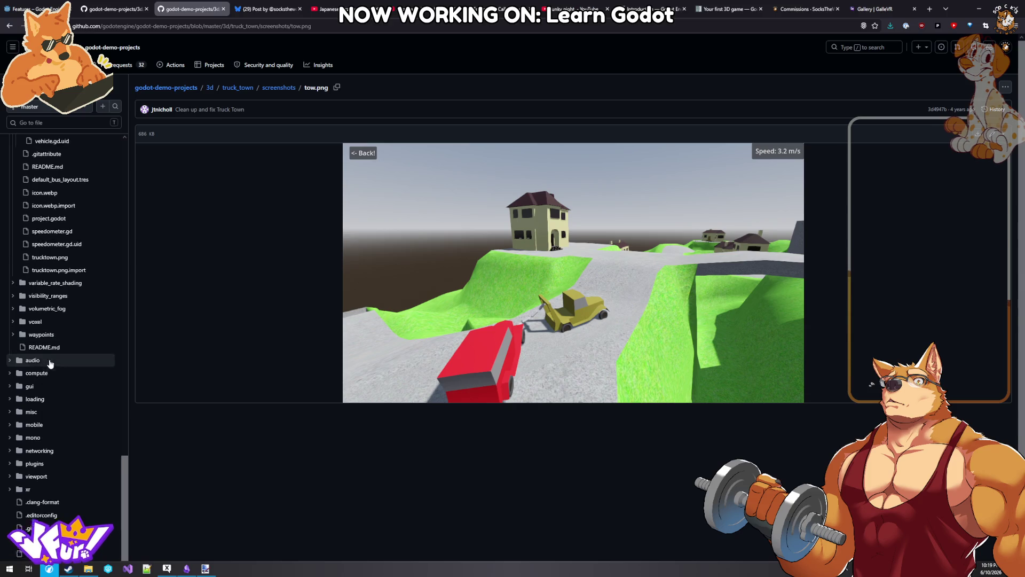
{"action": "left_click", "coordinate": [42, 451]}
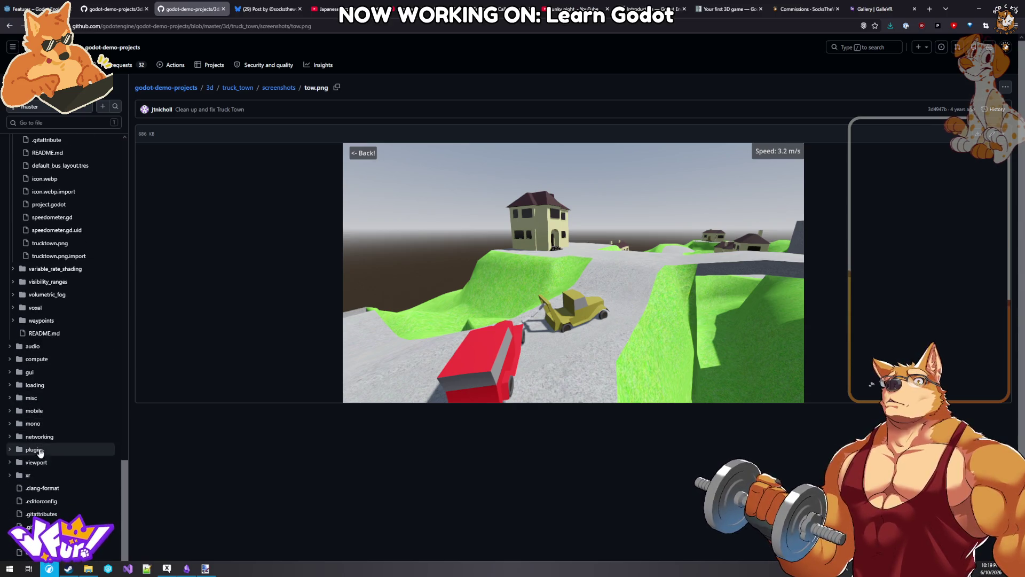
{"action": "scroll", "coordinate": [37, 454], "scroll_direction": "down", "scroll_amount": 2}
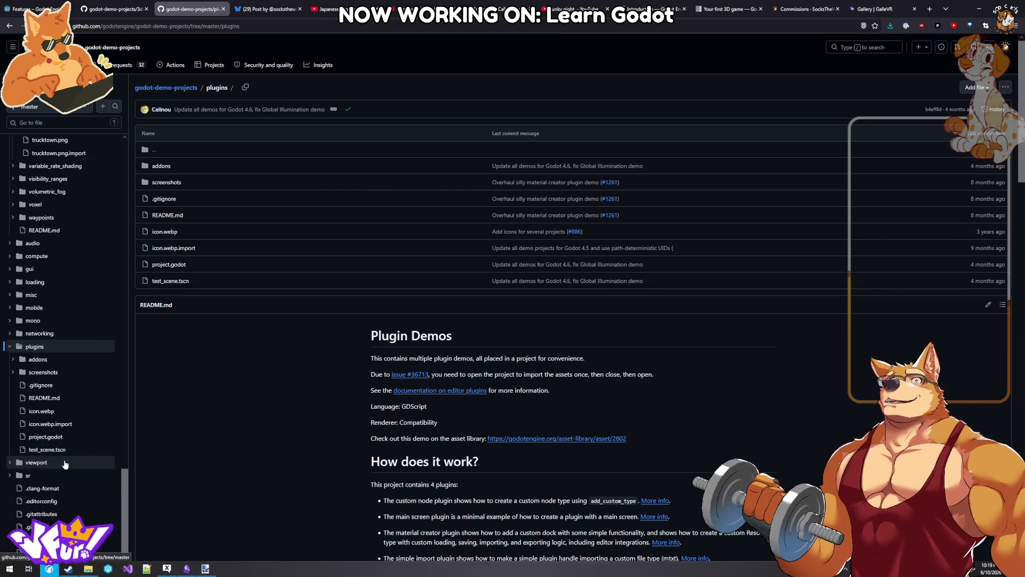
{"action": "scroll", "coordinate": [281, 413], "scroll_direction": "down", "scroll_amount": 2}
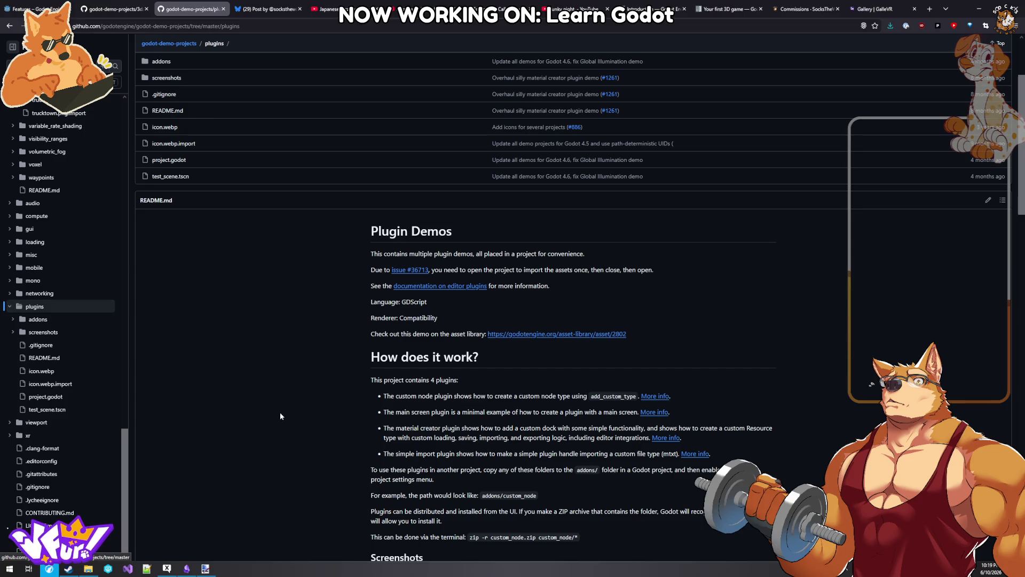
- Check the custom_node plugin demo, then navigate back to the truck_town screenshots folder
{"action": "left_click", "coordinate": [656, 396]}
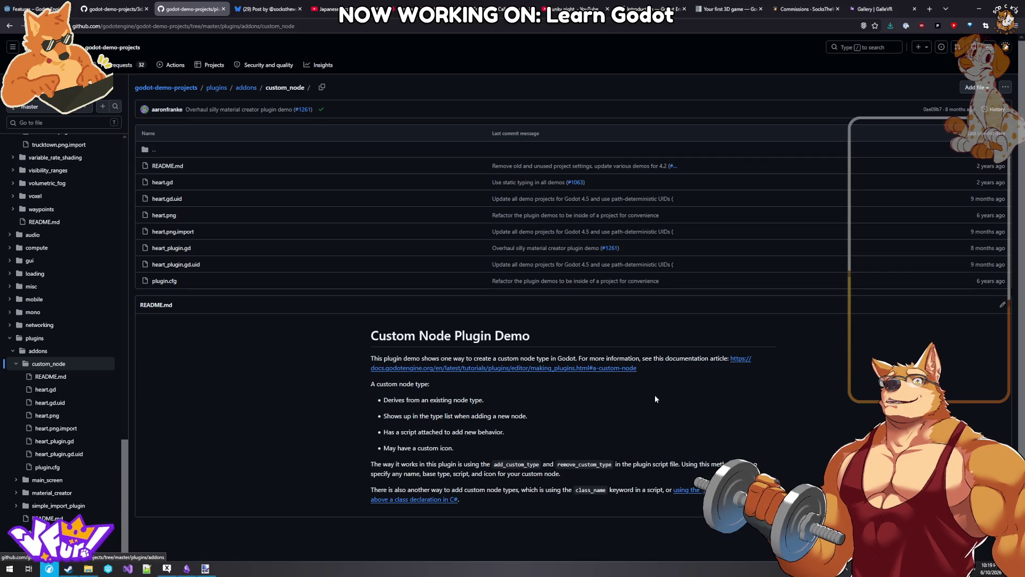
{"action": "key", "text": "alt+Left"}
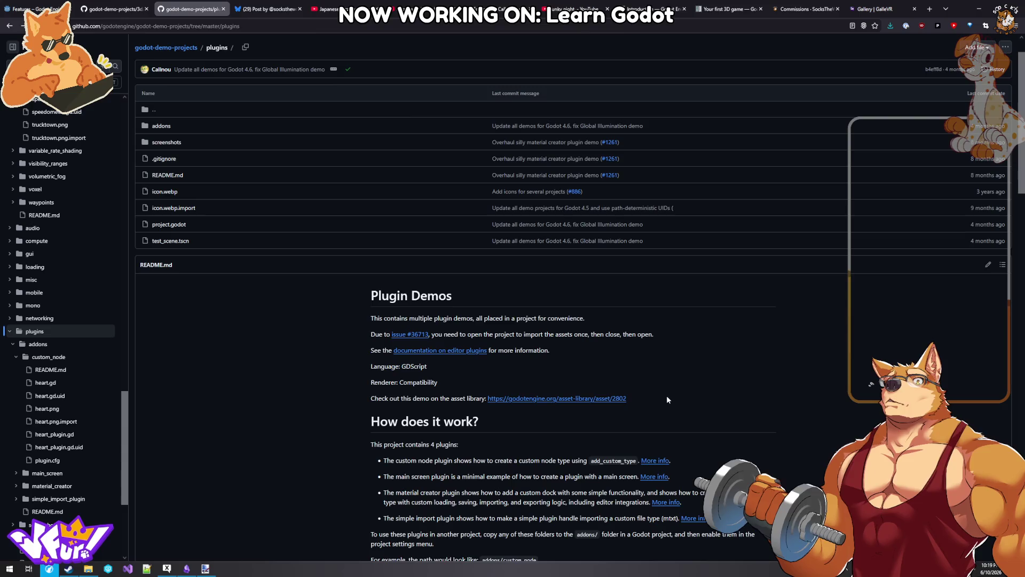
{"action": "key", "text": "alt+Left"}
{"action": "key", "text": "alt+Left"}
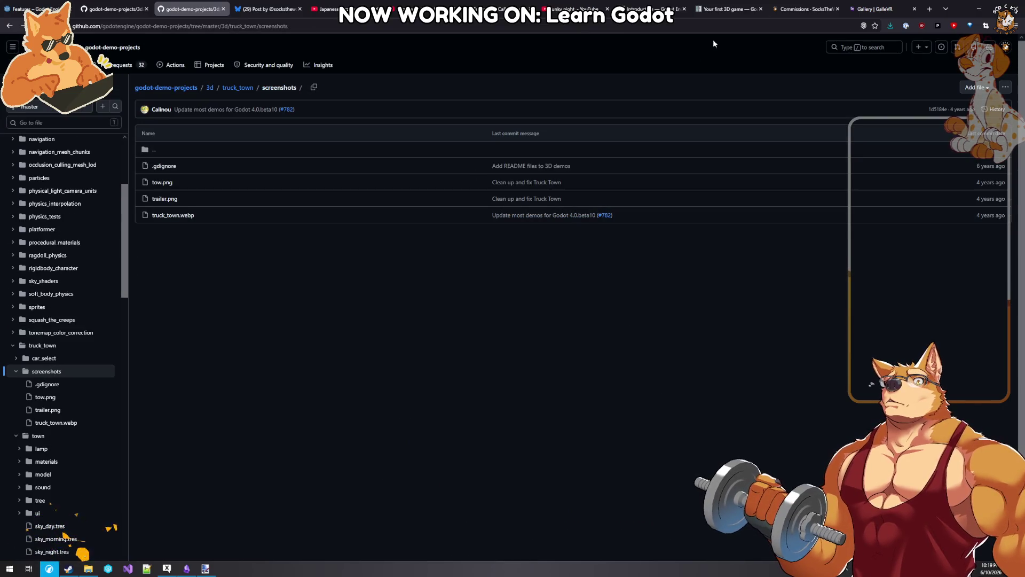
{"action": "left_click", "coordinate": [188, 569]}
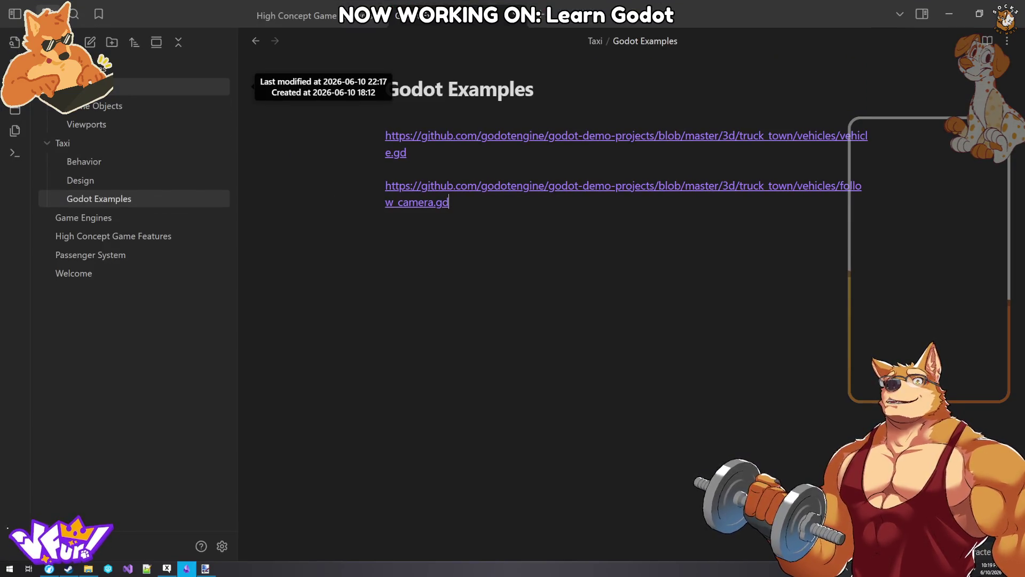
- Restore down the Obsidian window and show the Commissions tab in the browser
{"action": "left_click", "coordinate": [982, 11]}
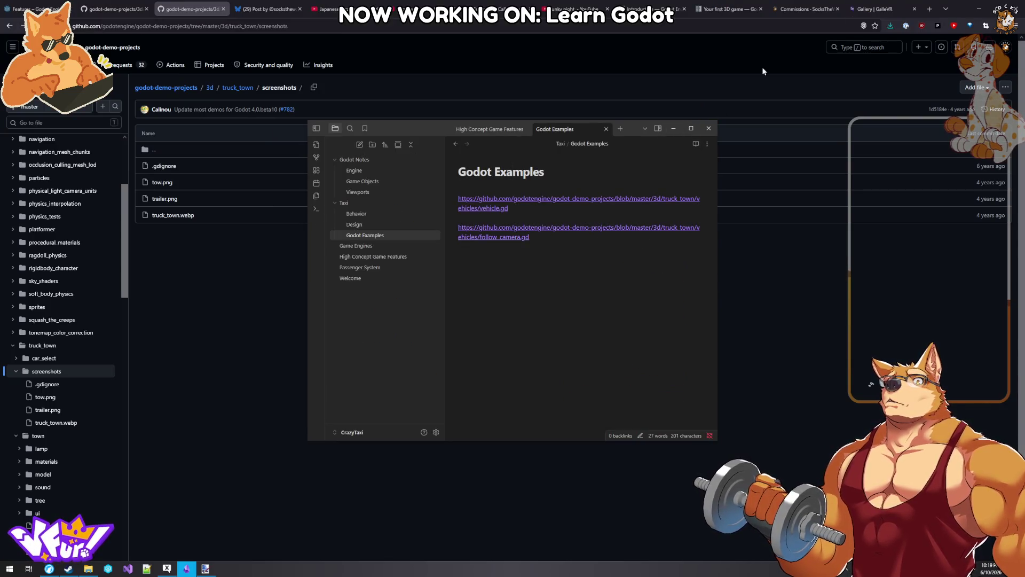
{"action": "left_click", "coordinate": [900, 6]}
{"action": "left_click", "coordinate": [806, 7]}
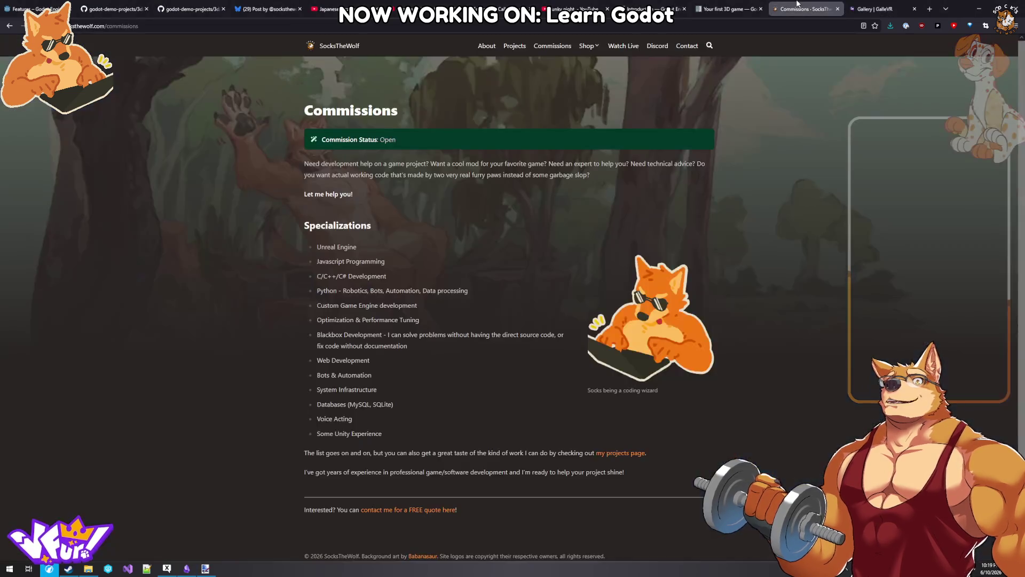
- Close the two Godot docs tabs and the Ambulance, funky night and Japanese jazz video tabs
{"action": "left_click", "coordinate": [719, 5]}
{"action": "middle_click", "coordinate": [719, 5]}
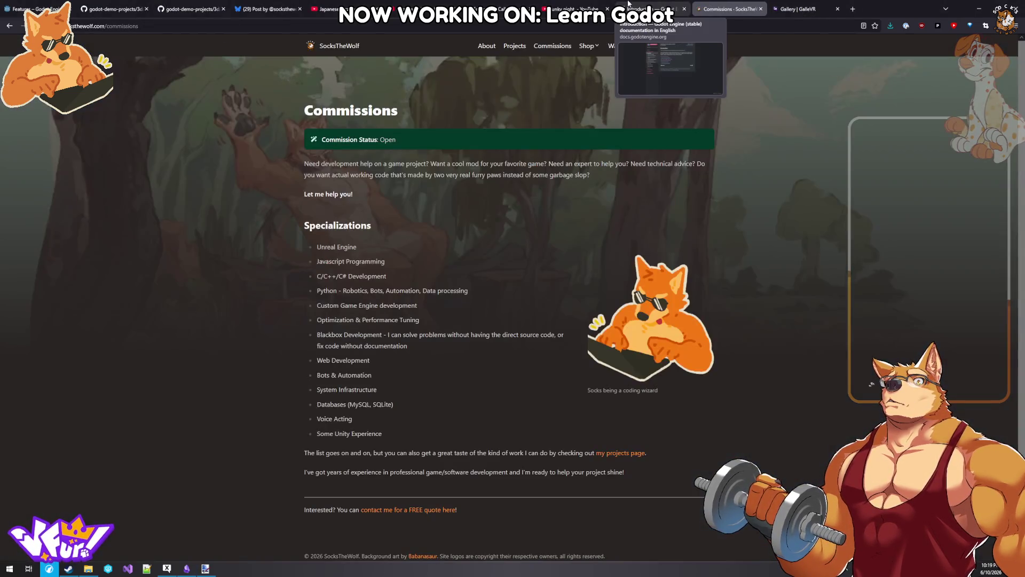
{"action": "middle_click", "coordinate": [651, 6]}
{"action": "left_click", "coordinate": [566, 4]}
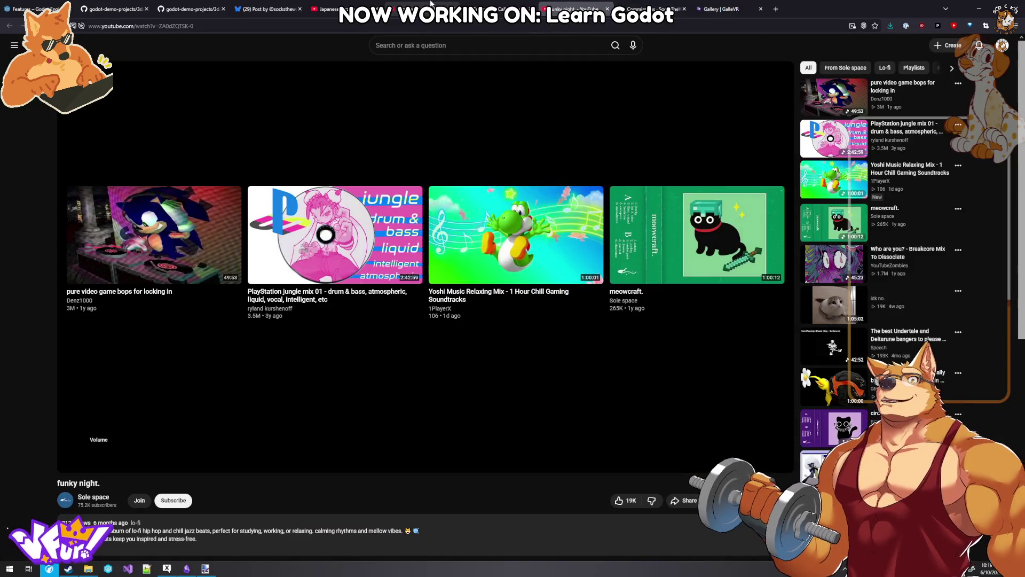
{"action": "left_click", "coordinate": [472, 6]}
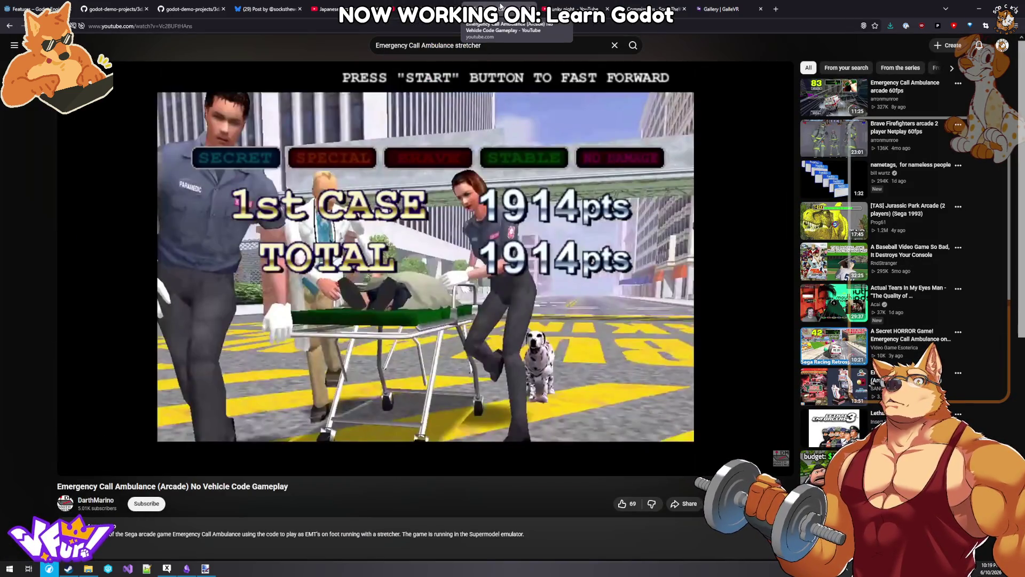
{"action": "middle_click", "coordinate": [472, 6]}
{"action": "middle_click", "coordinate": [473, 7]}
{"action": "left_click", "coordinate": [326, 9]}
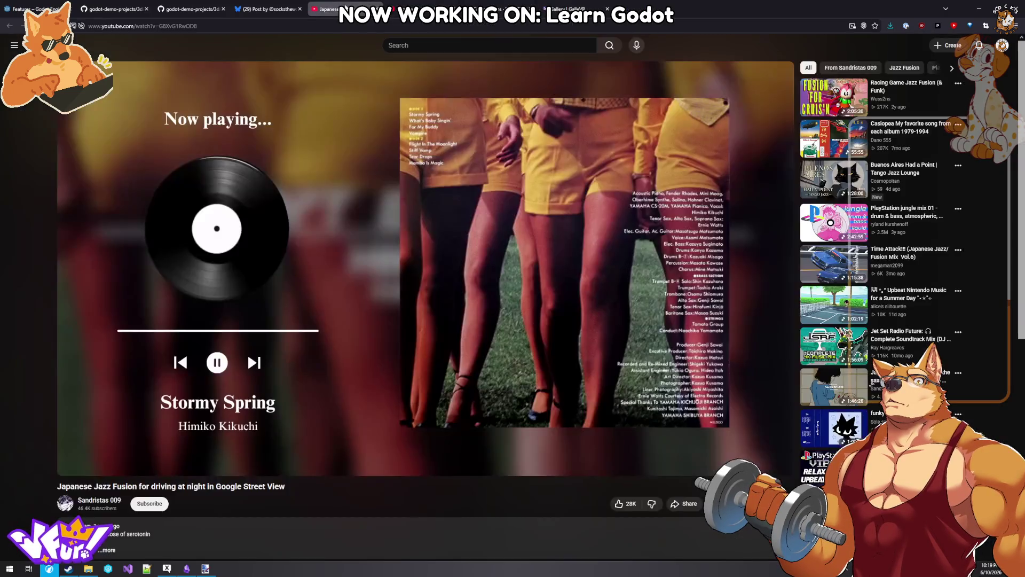
{"action": "middle_click", "coordinate": [326, 9]}
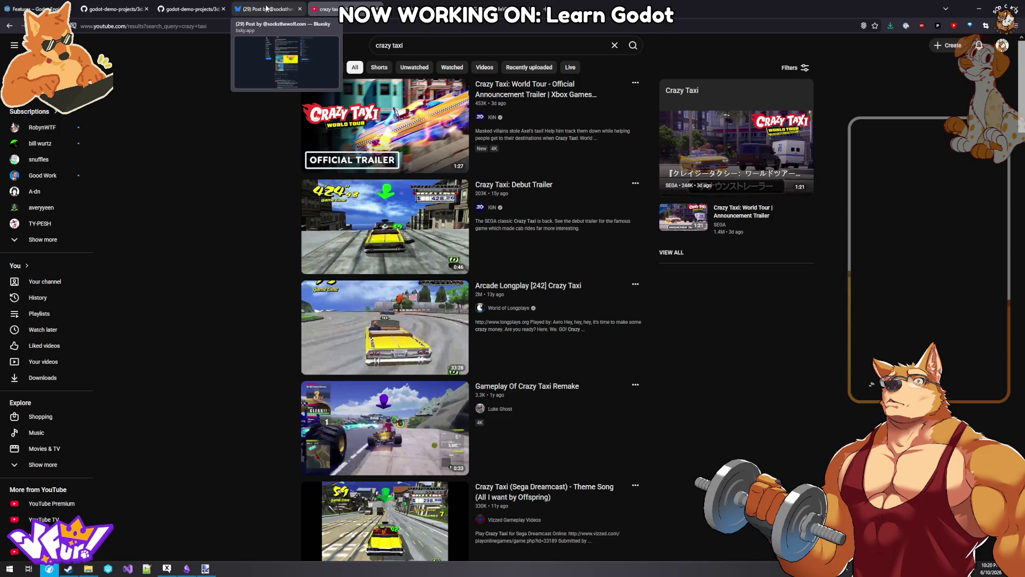
- Close both godot-demo-projects tabs and the Features – Godot Engine tab
{"action": "middle_click", "coordinate": [190, 9]}
{"action": "middle_click", "coordinate": [112, 10]}
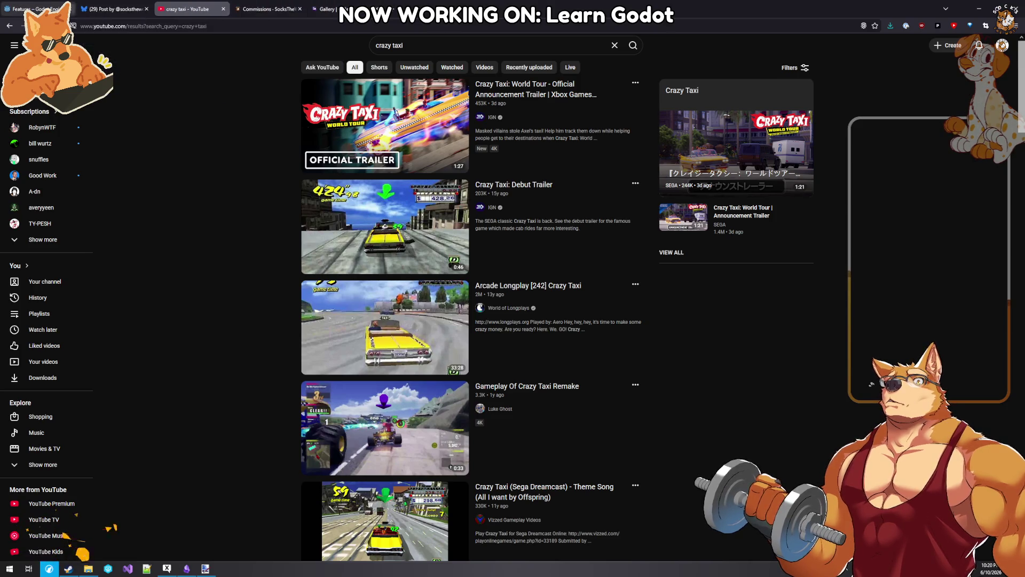
{"action": "middle_click", "coordinate": [37, 9]}
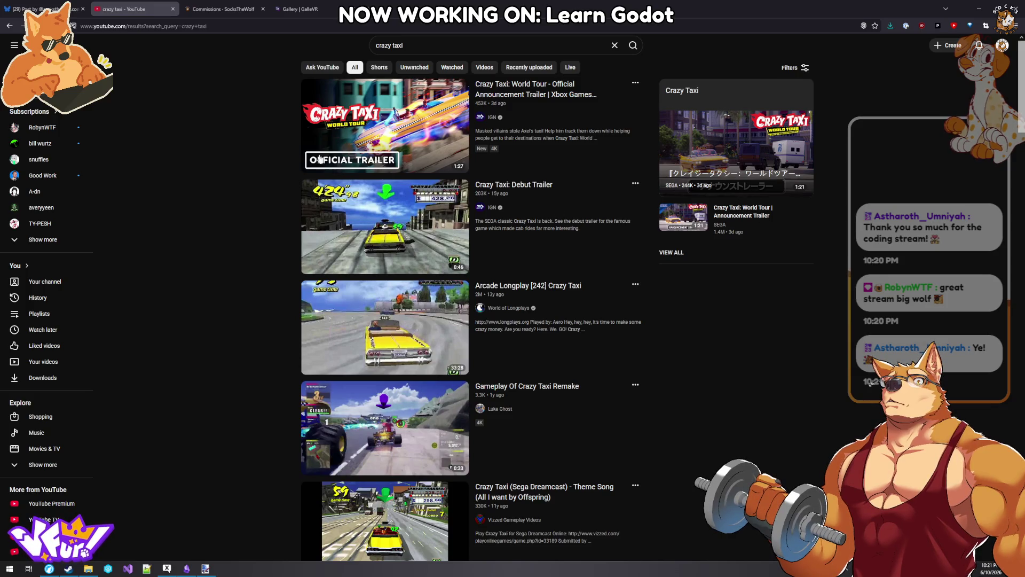
- Open a new blank tab beside the crazy taxi results
{"action": "left_click", "coordinate": [369, 8]}
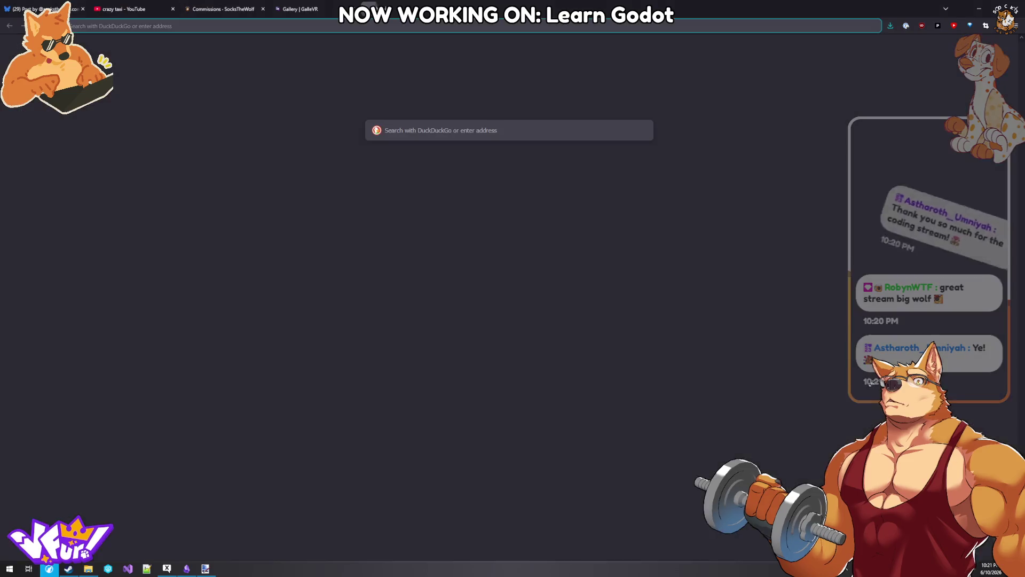
- Go to twitch.tv and open Creator Dashboard from the account menu
{"action": "type", "text": "twitch.tv/"}
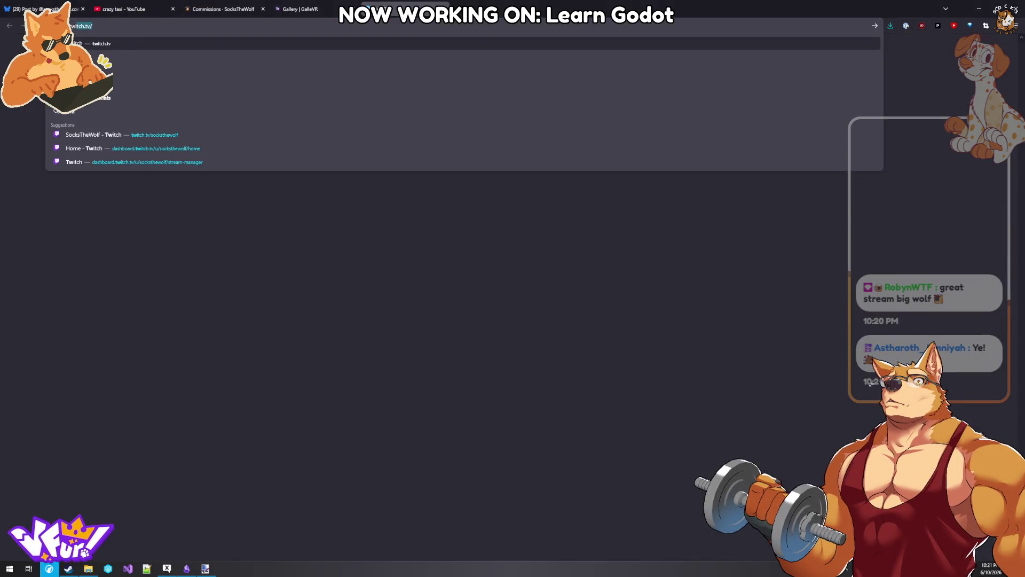
{"action": "key", "text": "Return"}
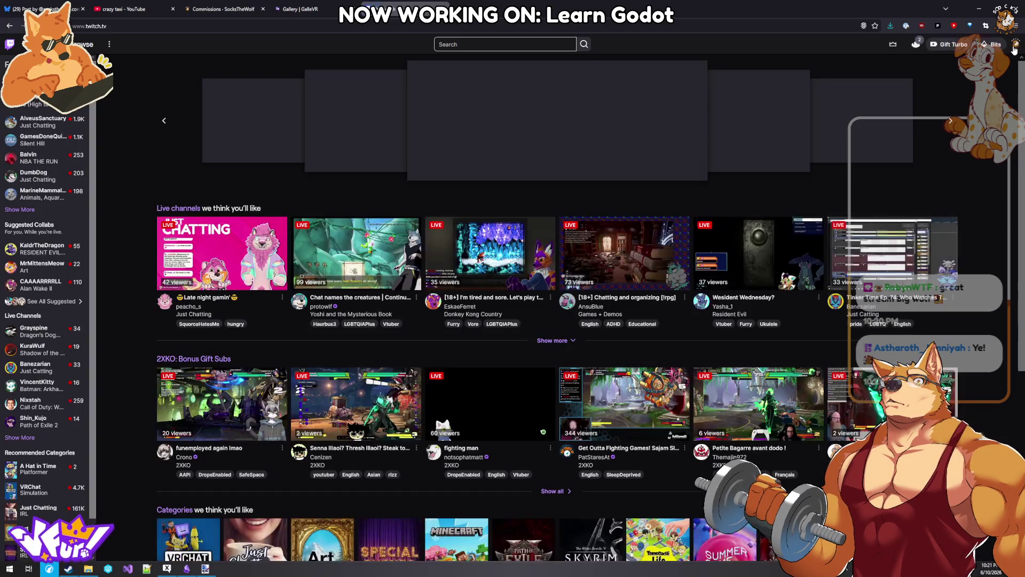
{"action": "left_click", "coordinate": [1015, 47]}
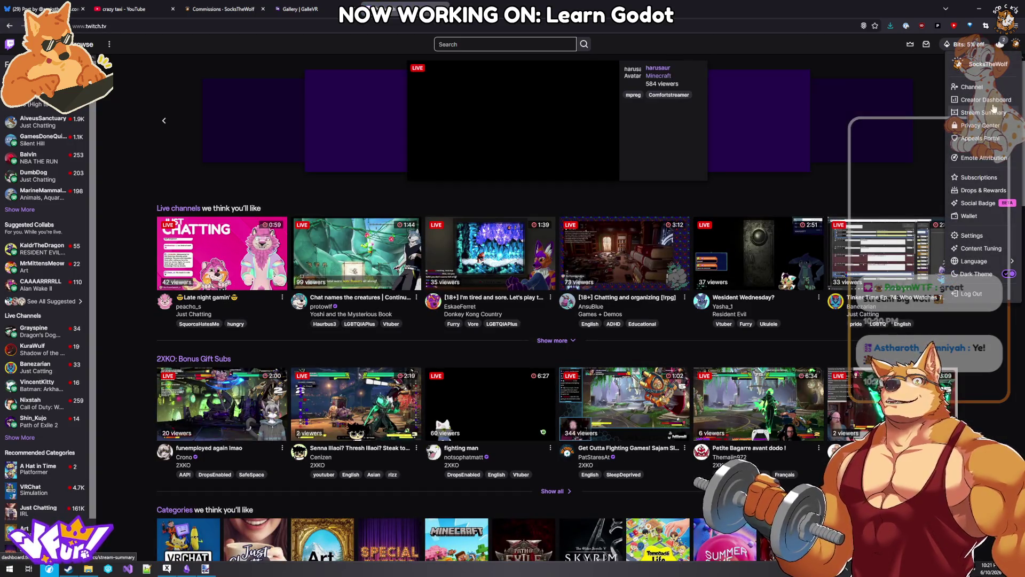
{"action": "left_click", "coordinate": [990, 101]}
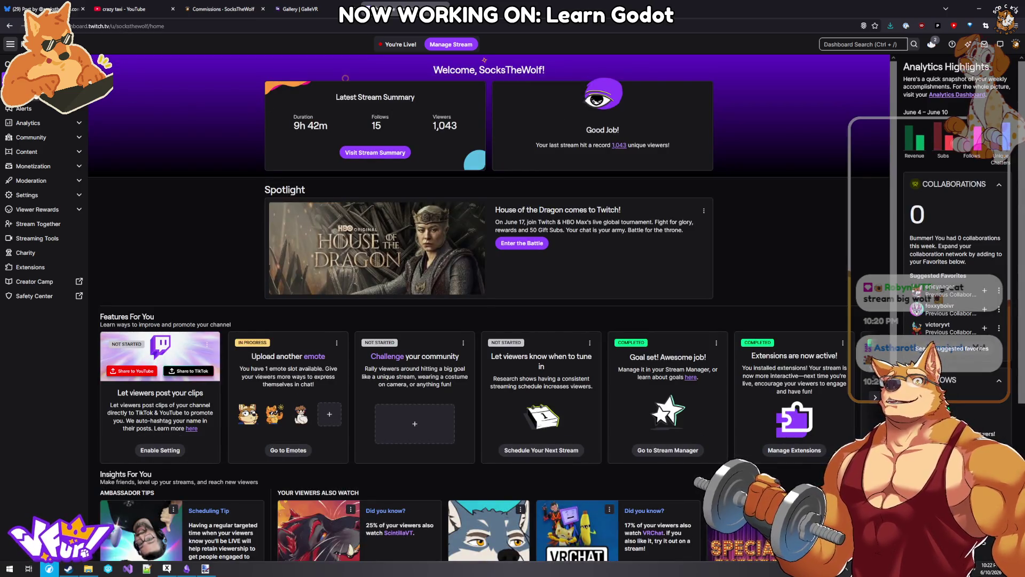
- Open Stream Manager and stop incoming raids for 1 hour
{"action": "left_click", "coordinate": [450, 45]}
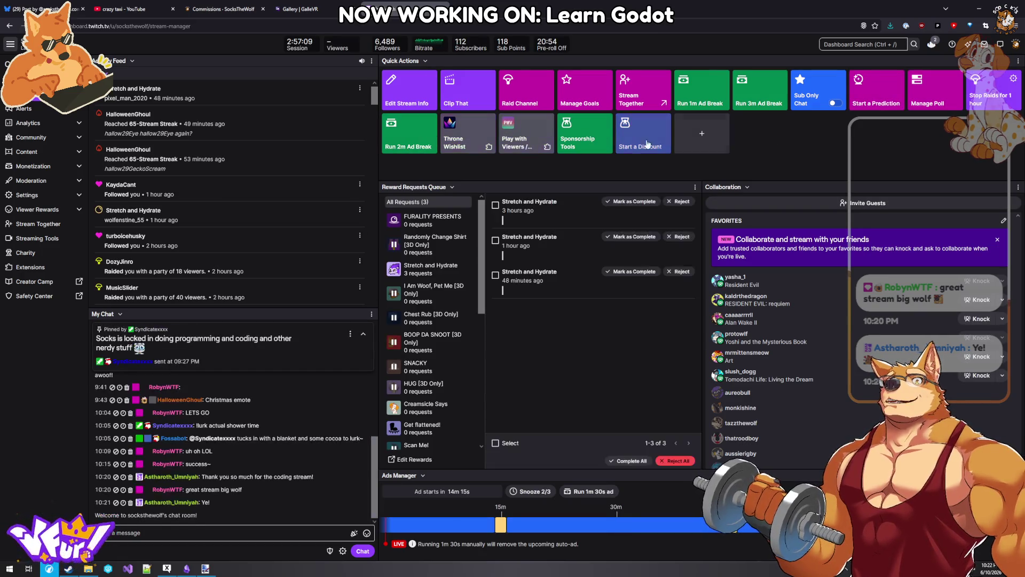
{"action": "left_click", "coordinate": [1000, 98]}
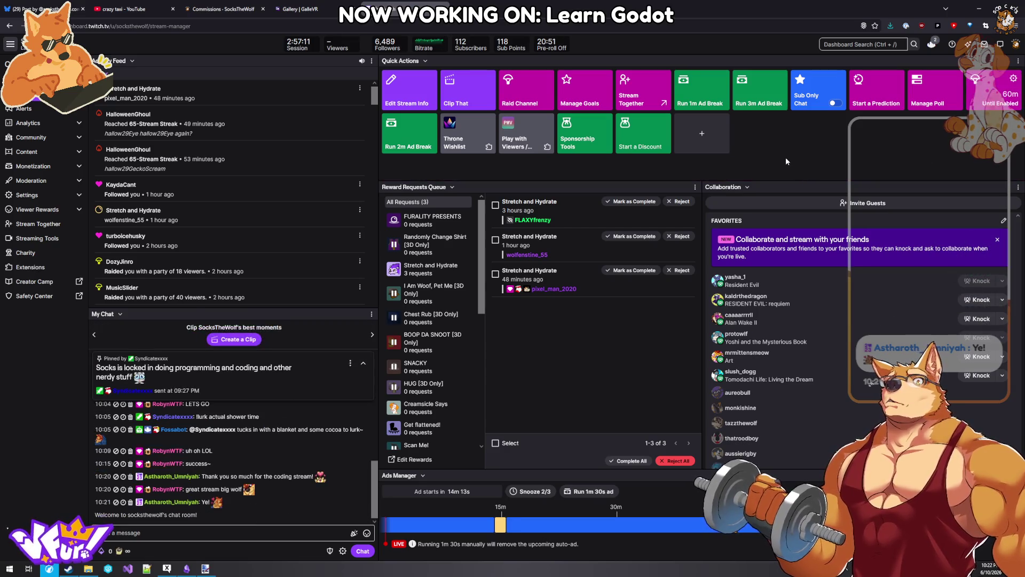
{"action": "scroll", "coordinate": [122, 250], "scroll_direction": "down", "scroll_amount": 1}
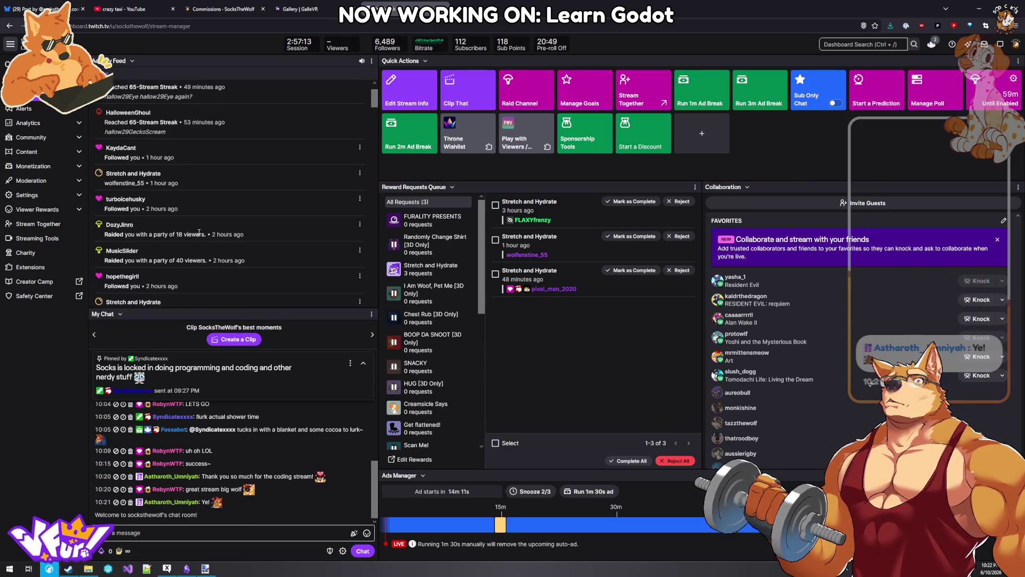
- Check the profile cards of earlier raiders and viewers in the Activity Feed
{"action": "left_click", "coordinate": [123, 221]}
{"action": "scroll", "coordinate": [287, 187], "scroll_direction": "down", "scroll_amount": 3}
{"action": "scroll", "coordinate": [264, 186], "scroll_direction": "down", "scroll_amount": 5}
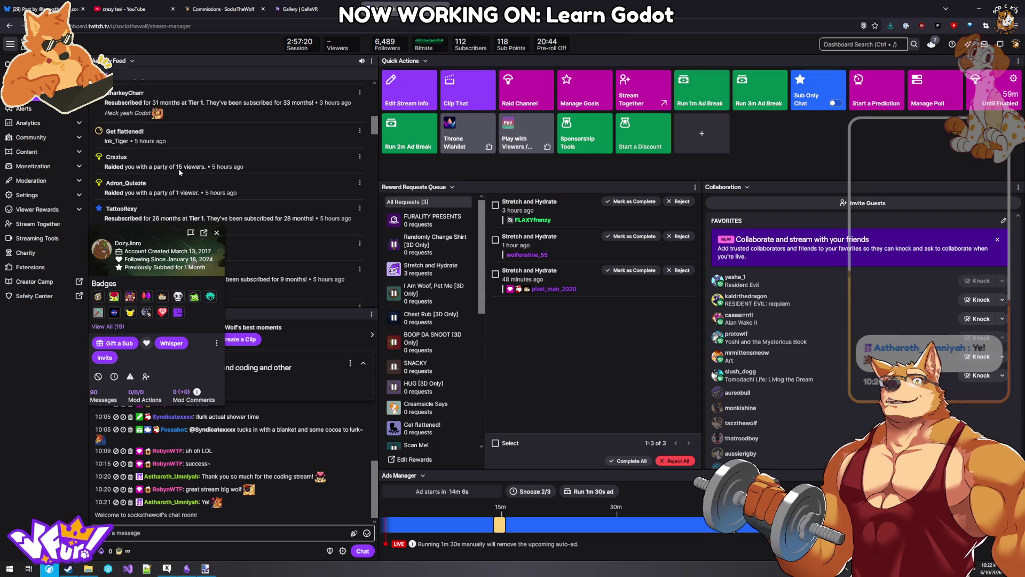
{"action": "left_click", "coordinate": [118, 160]}
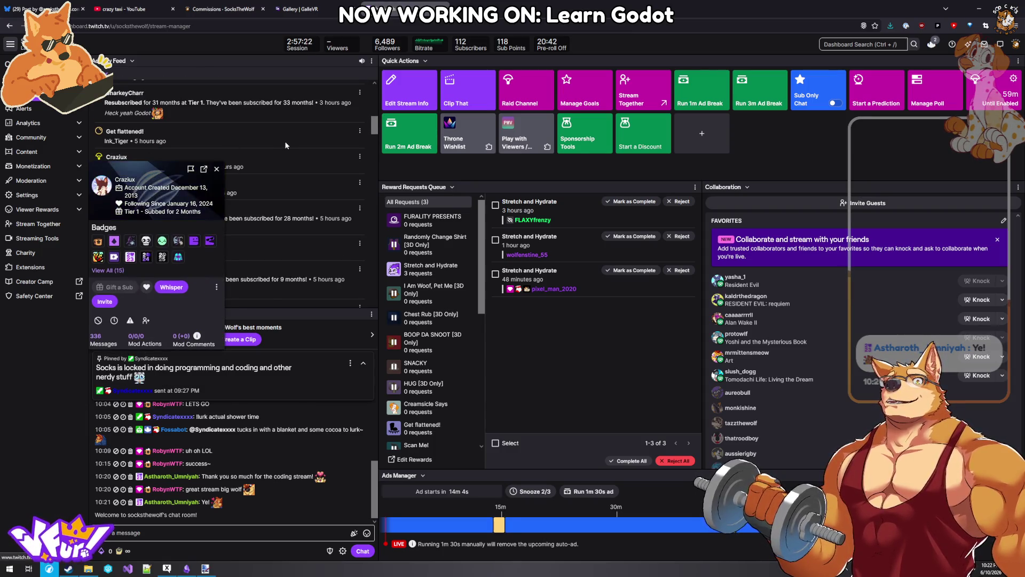
{"action": "left_click", "coordinate": [216, 170]}
{"action": "left_click", "coordinate": [126, 184]}
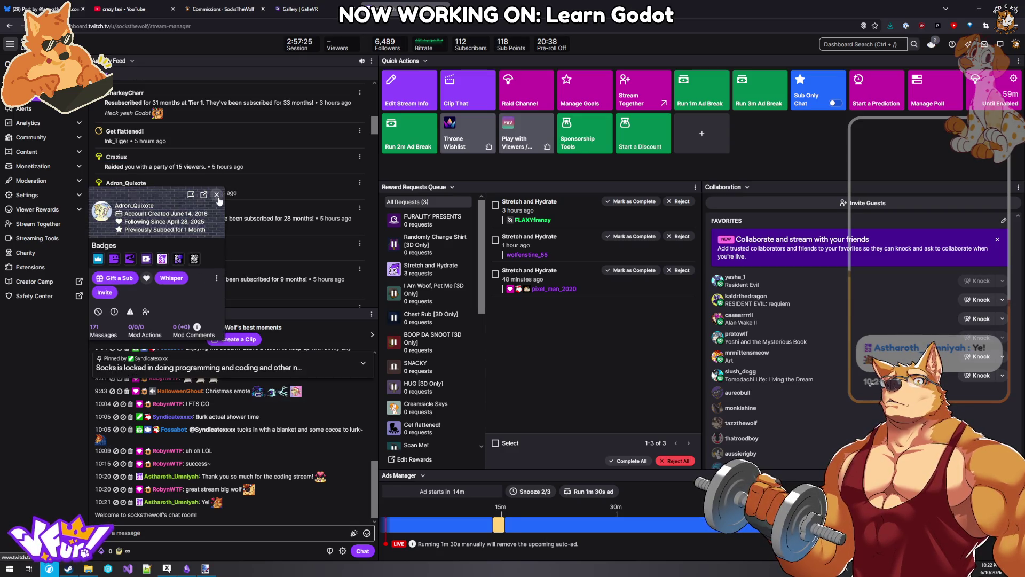
{"action": "left_click", "coordinate": [216, 195]}
{"action": "scroll", "coordinate": [160, 214], "scroll_direction": "down", "scroll_amount": 3}
{"action": "left_click", "coordinate": [118, 196]}
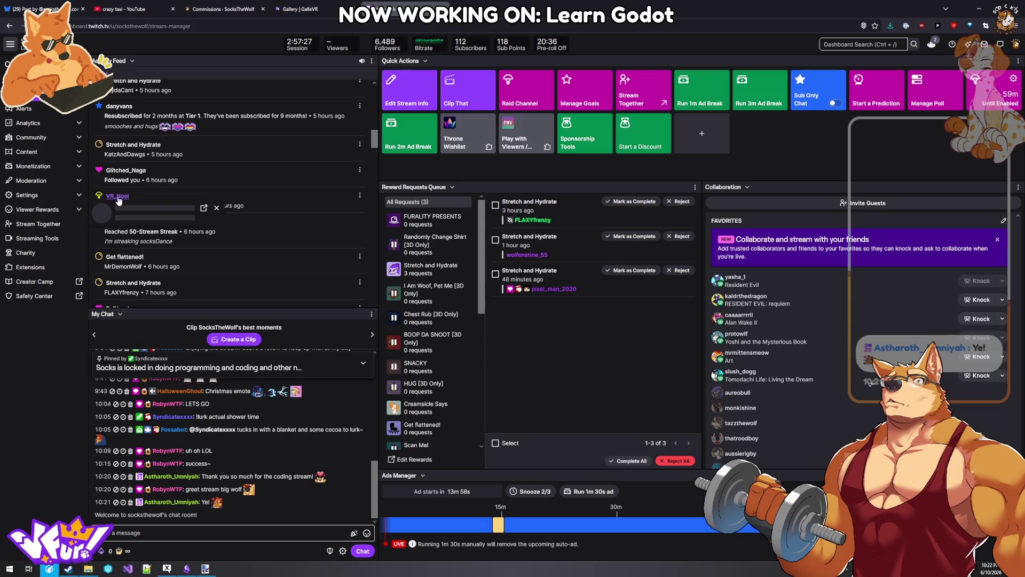
{"action": "left_click", "coordinate": [216, 208]}
- Check a subscriber's profile card, then bring up the Raid Channel list
{"action": "scroll", "coordinate": [216, 214], "scroll_direction": "down", "scroll_amount": 5}
{"action": "scroll", "coordinate": [217, 215], "scroll_direction": "down", "scroll_amount": 3}
{"action": "left_click", "coordinate": [114, 241]}
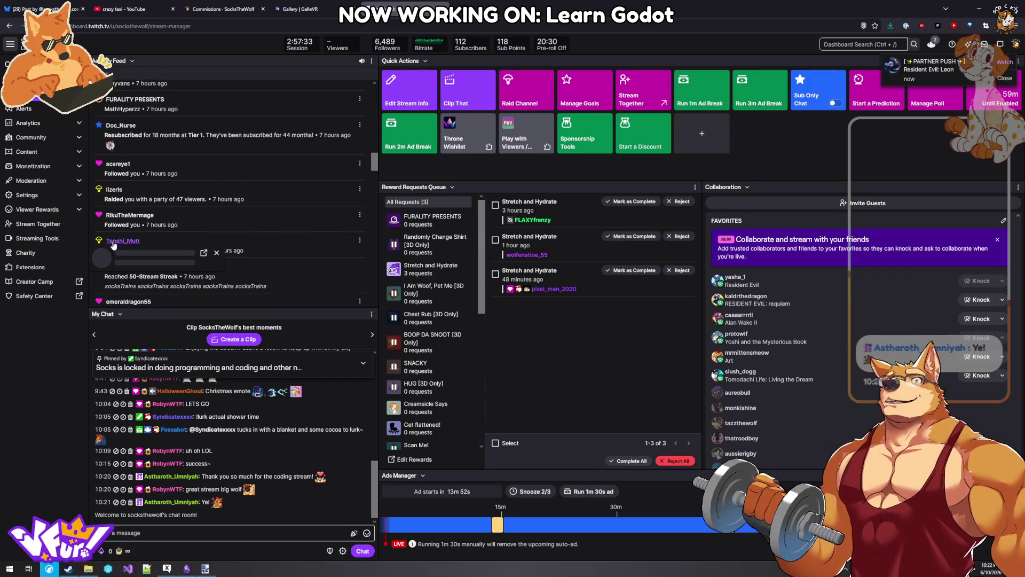
{"action": "left_click", "coordinate": [216, 252]}
{"action": "scroll", "coordinate": [212, 246], "scroll_direction": "down", "scroll_amount": 10}
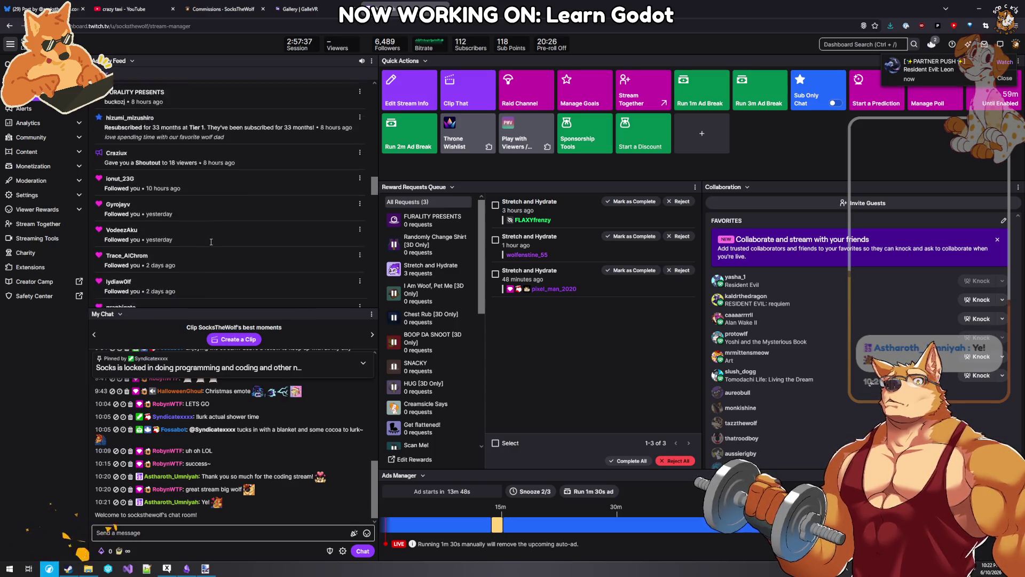
{"action": "middle_click", "coordinate": [226, 251]}
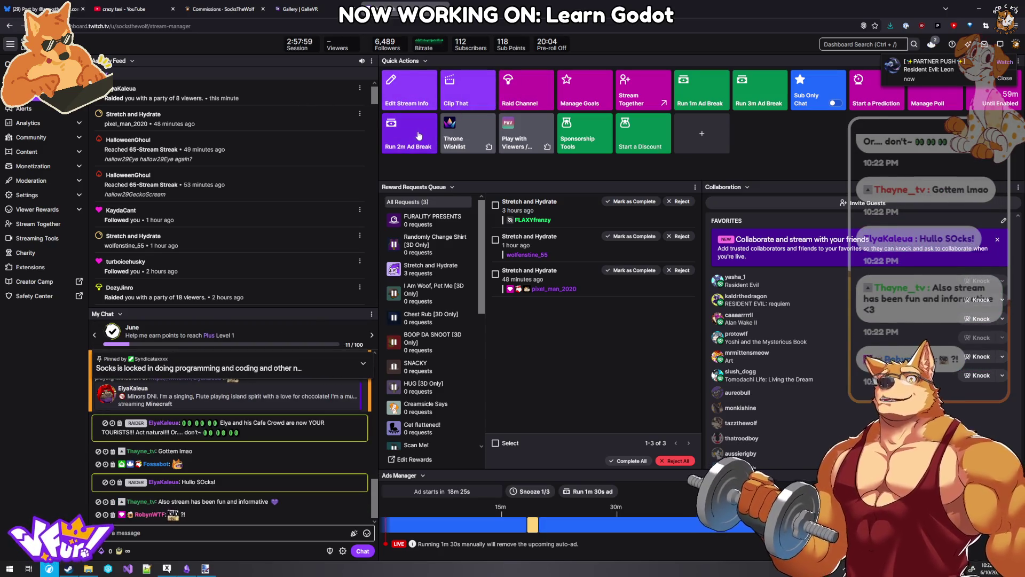
{"action": "left_click", "coordinate": [521, 99]}
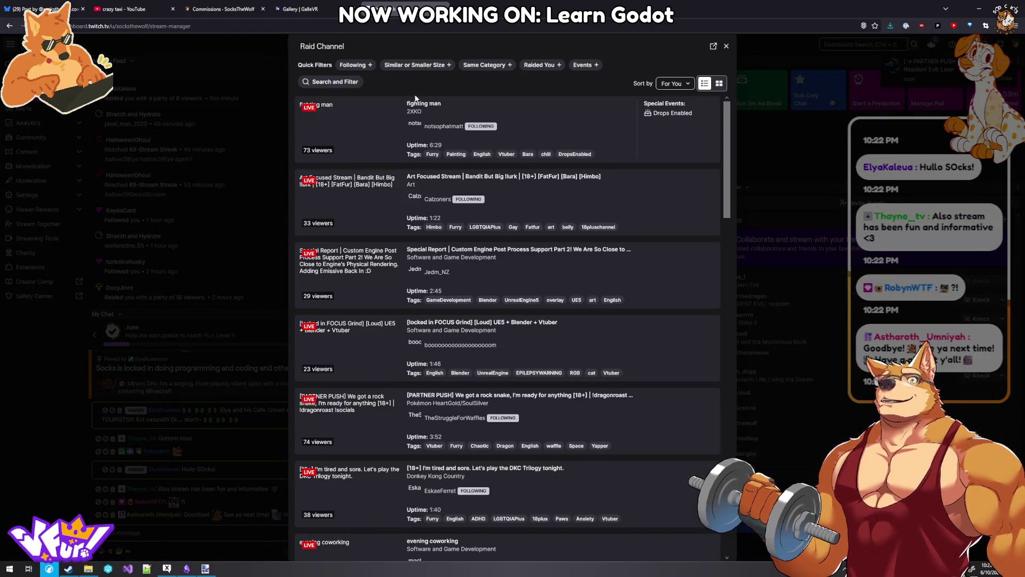
{"action": "left_click", "coordinate": [367, 65]}
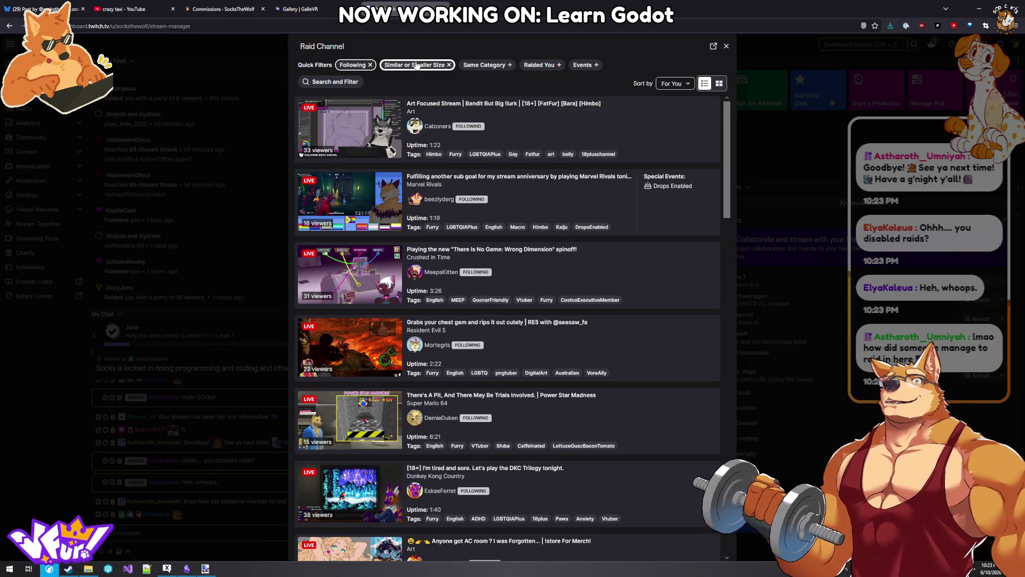
{"action": "scroll", "coordinate": [559, 376], "scroll_direction": "down", "scroll_amount": 2}
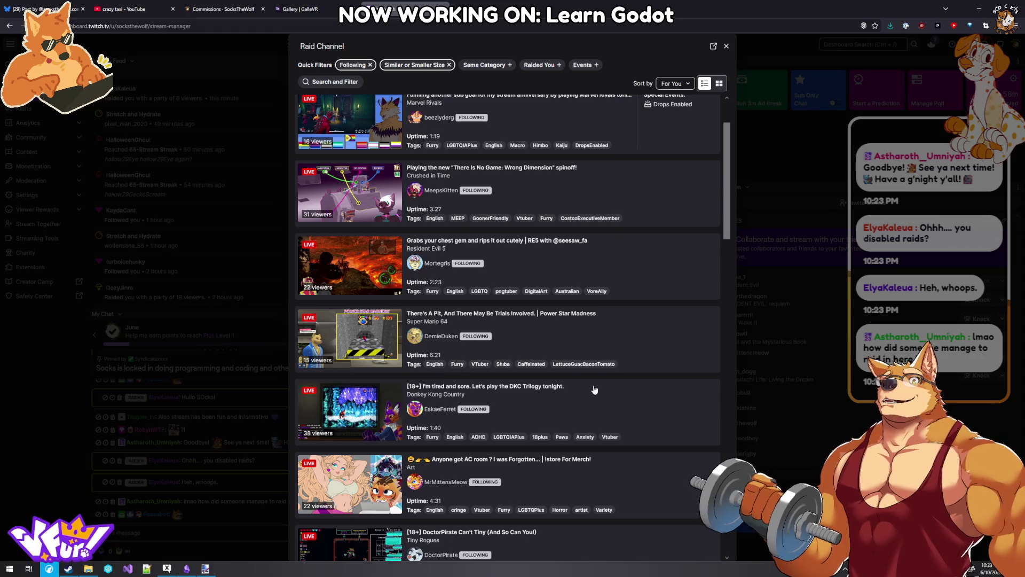
{"action": "scroll", "coordinate": [595, 390], "scroll_direction": "down", "scroll_amount": 3}
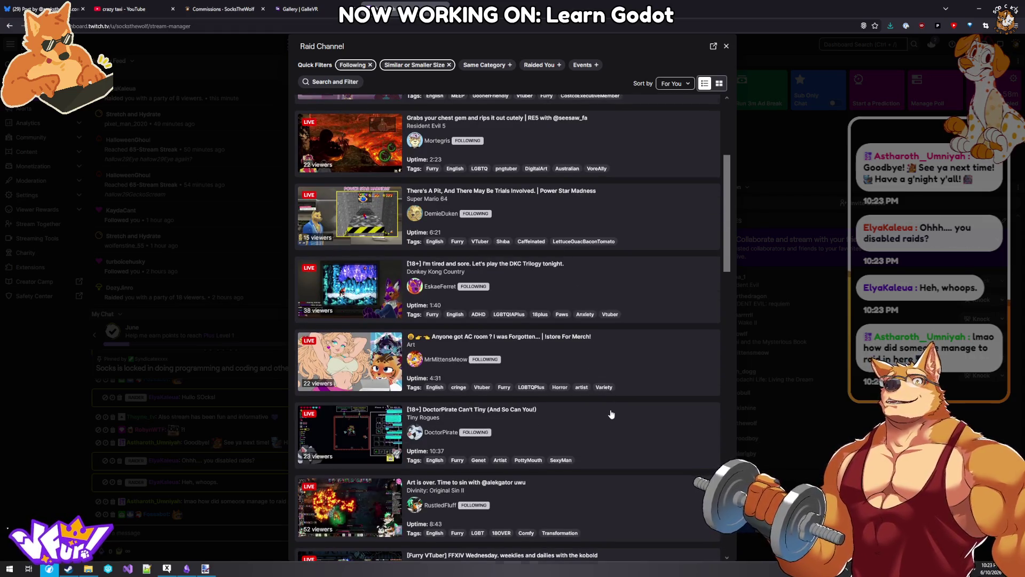
{"action": "scroll", "coordinate": [612, 415], "scroll_direction": "down", "scroll_amount": 2}
{"action": "scroll", "coordinate": [611, 414], "scroll_direction": "down", "scroll_amount": 3}
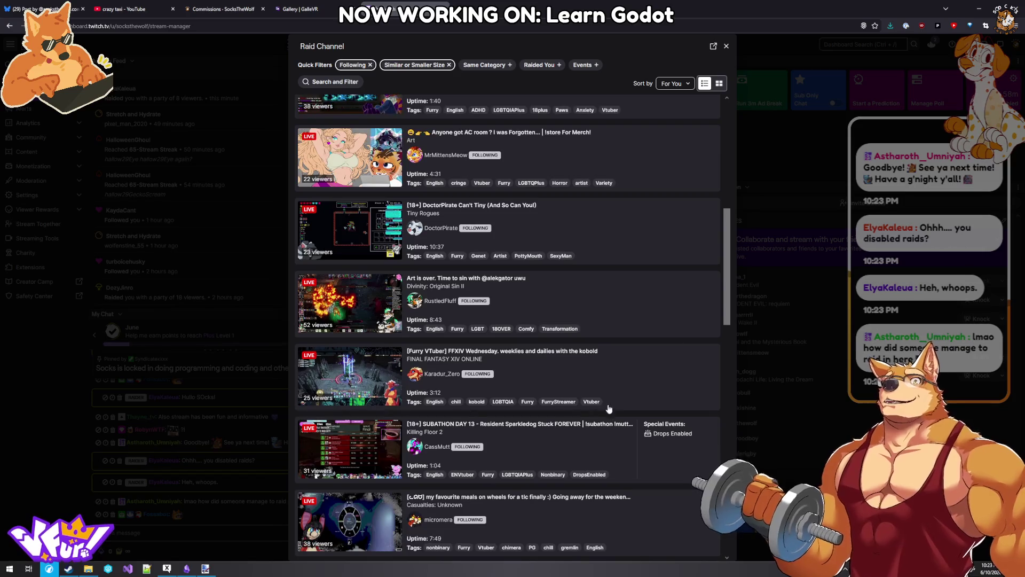
{"action": "scroll", "coordinate": [581, 384], "scroll_direction": "down", "scroll_amount": 3}
{"action": "scroll", "coordinate": [579, 380], "scroll_direction": "down", "scroll_amount": 3}
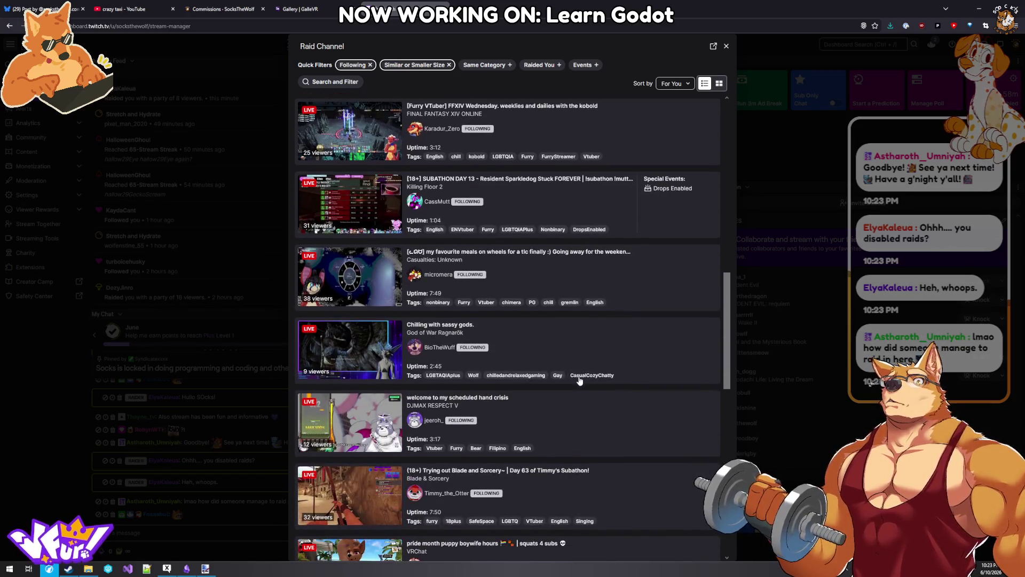
{"action": "scroll", "coordinate": [580, 379], "scroll_direction": "down", "scroll_amount": 2}
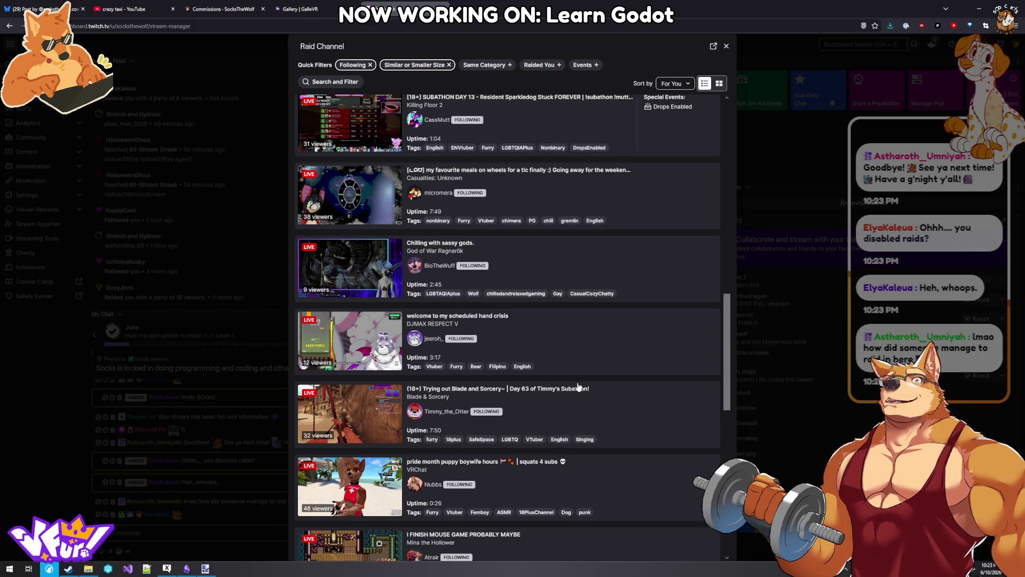
{"action": "scroll", "coordinate": [578, 384], "scroll_direction": "down", "scroll_amount": 2}
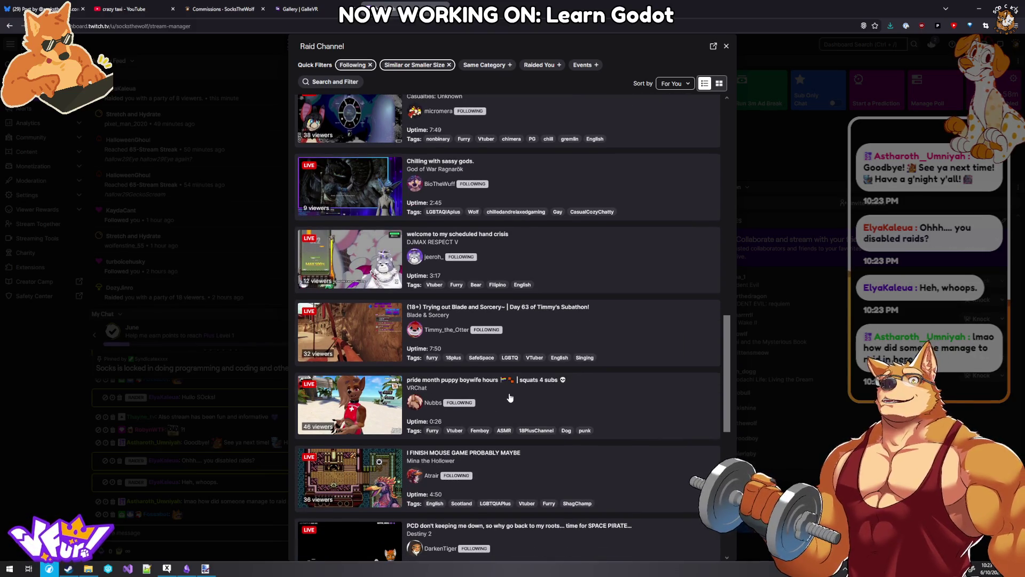
{"action": "scroll", "coordinate": [510, 397], "scroll_direction": "down", "scroll_amount": 2}
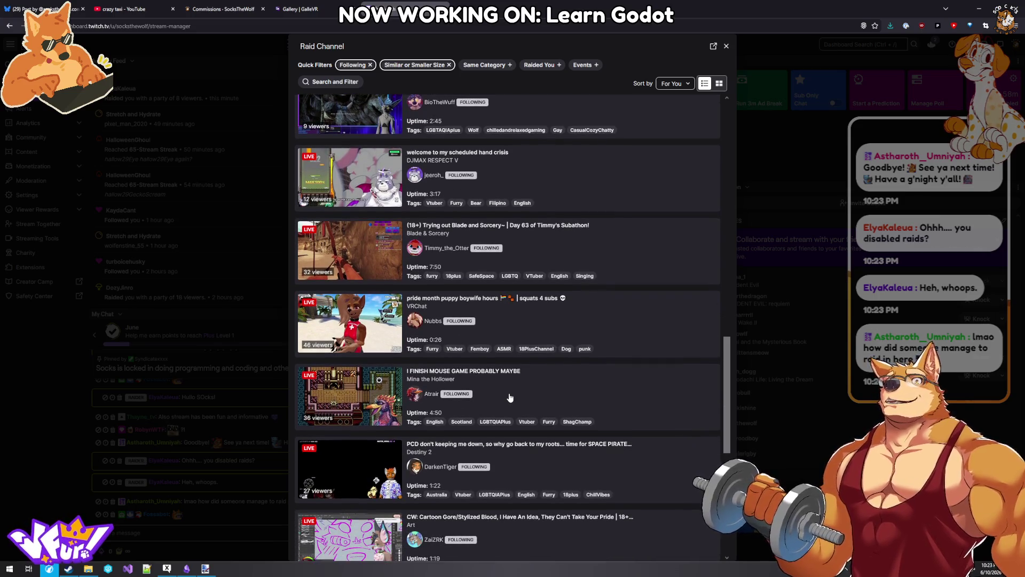
{"action": "scroll", "coordinate": [510, 397], "scroll_direction": "down", "scroll_amount": 5}
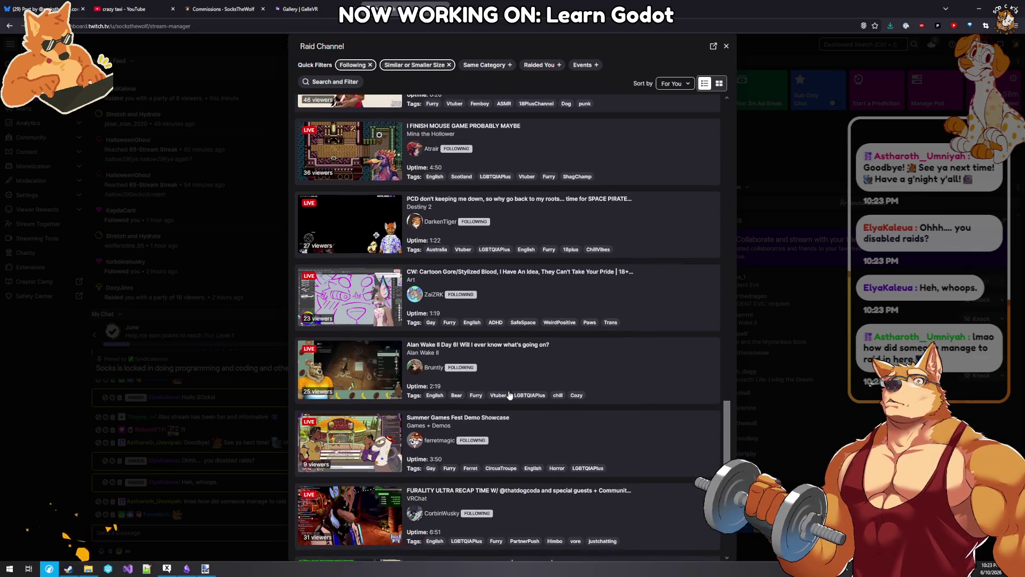
{"action": "scroll", "coordinate": [510, 395], "scroll_direction": "down", "scroll_amount": 2}
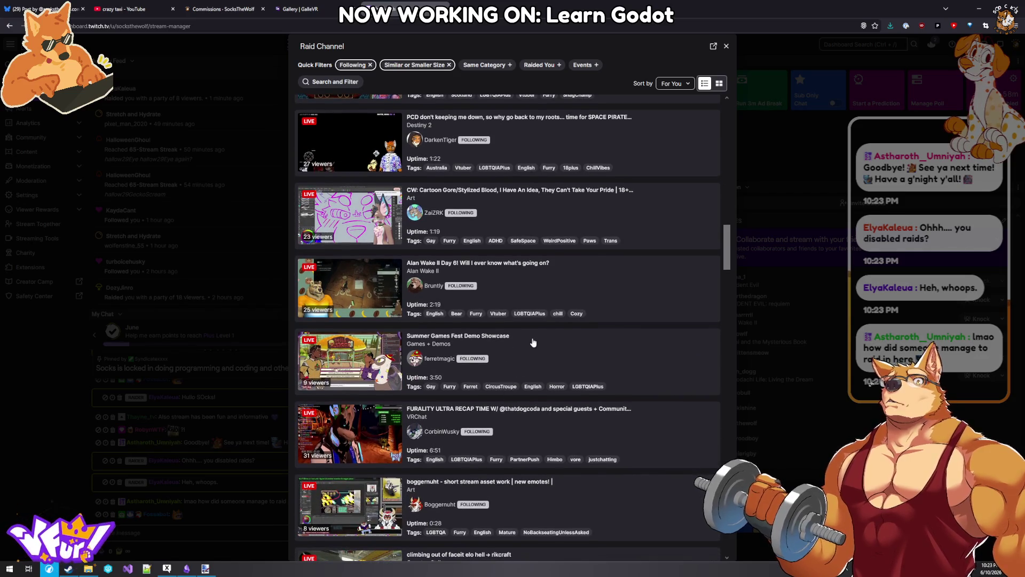
{"action": "scroll", "coordinate": [534, 340], "scroll_direction": "down", "scroll_amount": 6}
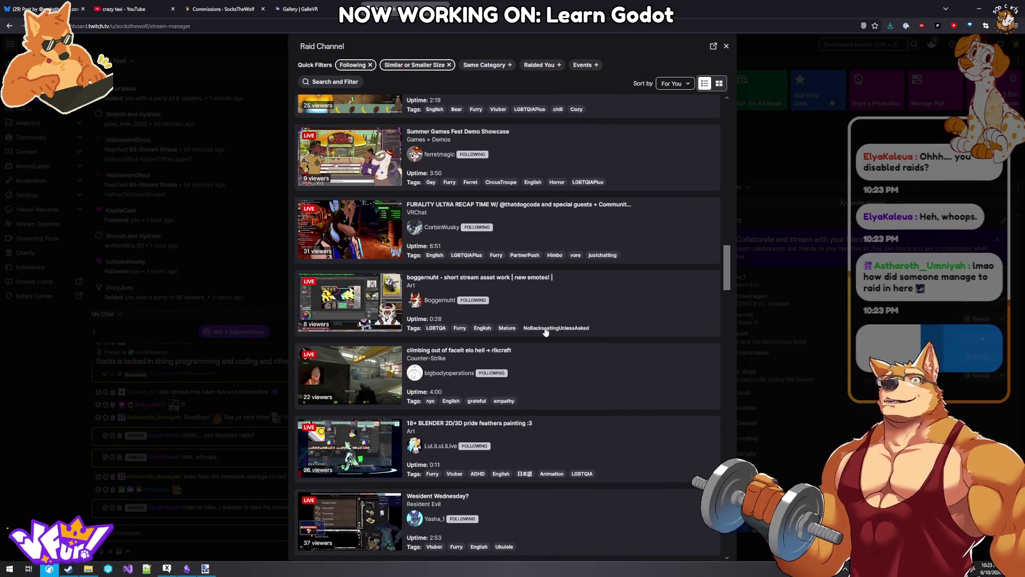
{"action": "scroll", "coordinate": [548, 363], "scroll_direction": "down", "scroll_amount": 3}
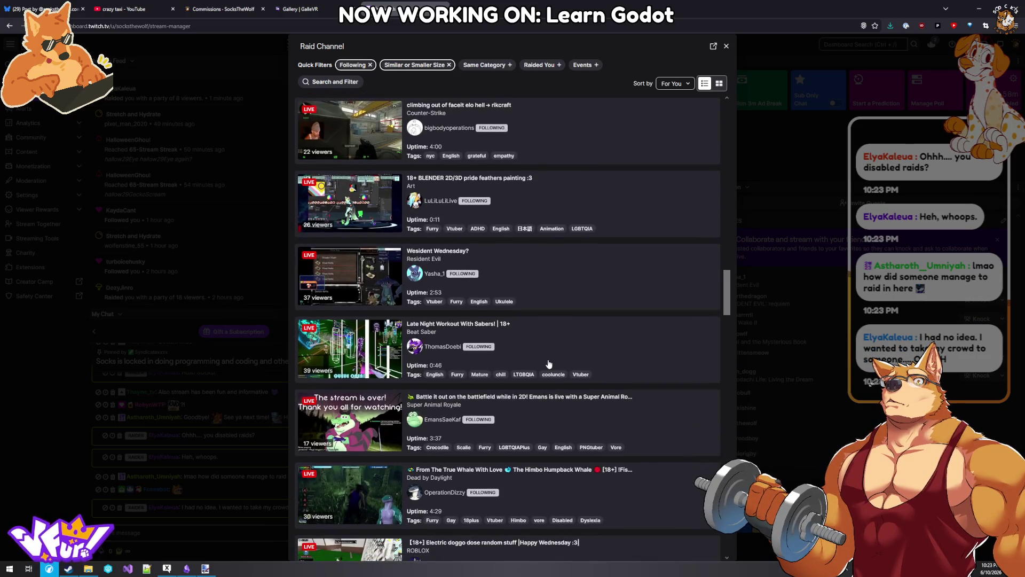
{"action": "scroll", "coordinate": [549, 361], "scroll_direction": "down", "scroll_amount": 1}
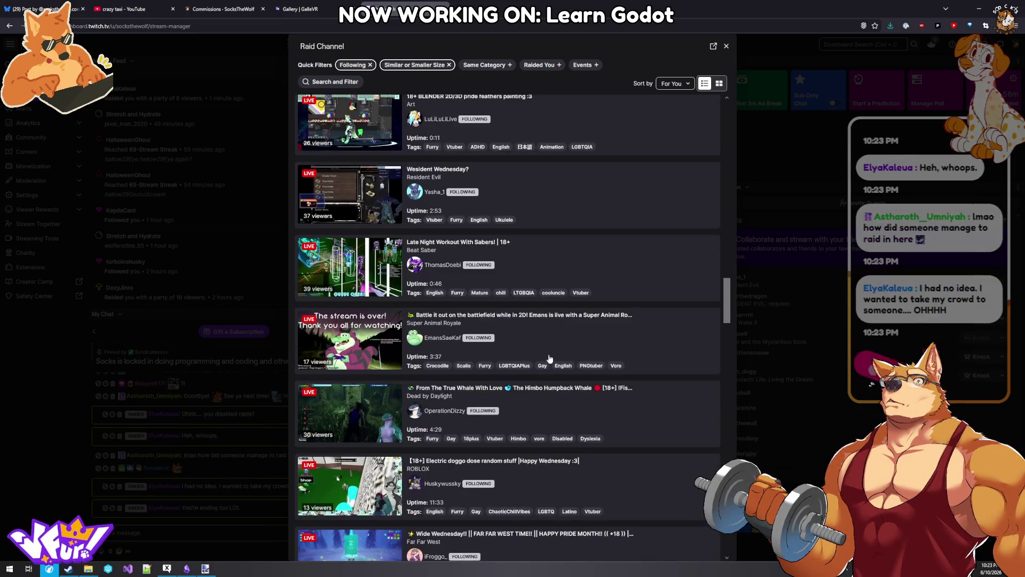
{"action": "scroll", "coordinate": [566, 299], "scroll_direction": "down", "scroll_amount": 4}
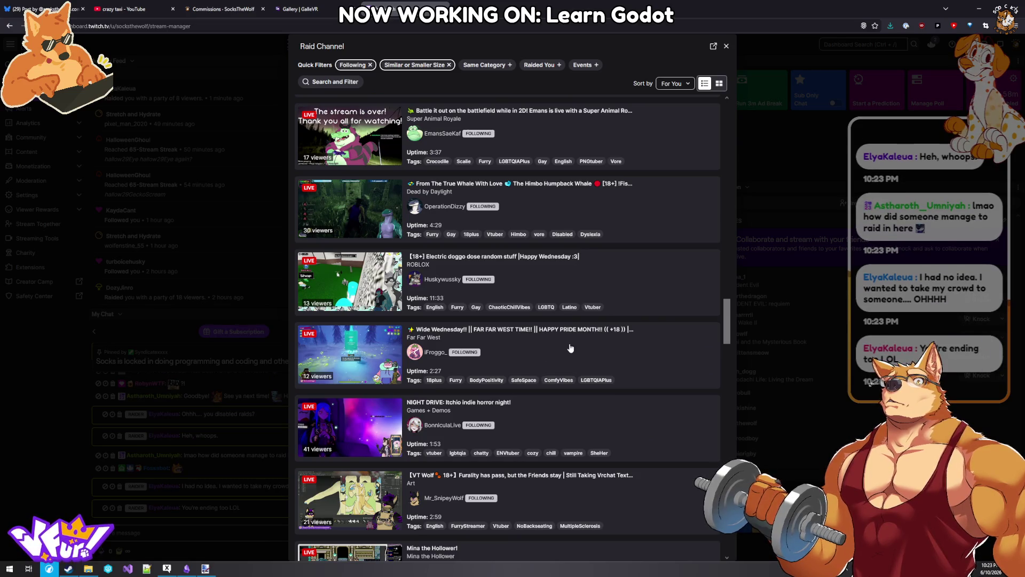
{"action": "scroll", "coordinate": [571, 347], "scroll_direction": "down", "scroll_amount": 5}
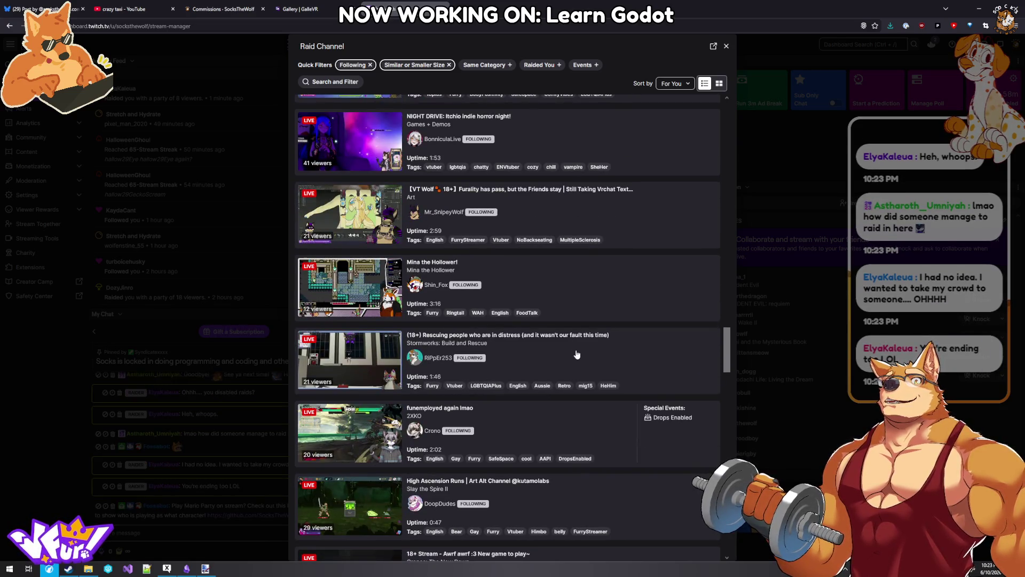
{"action": "scroll", "coordinate": [577, 354], "scroll_direction": "down", "scroll_amount": 2}
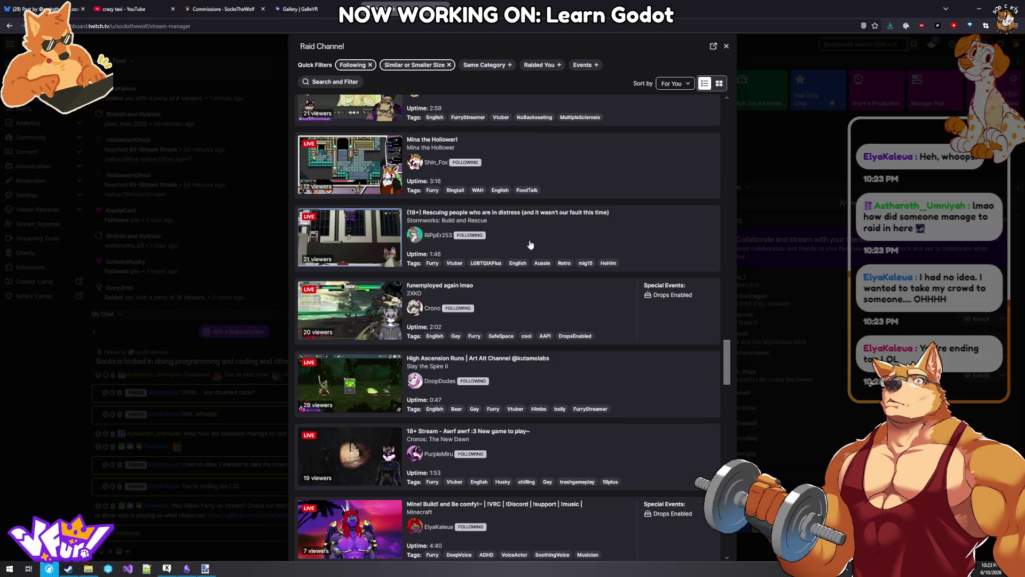
{"action": "scroll", "coordinate": [530, 240], "scroll_direction": "up", "scroll_amount": 8}
{"action": "scroll", "coordinate": [537, 299], "scroll_direction": "up", "scroll_amount": 8}
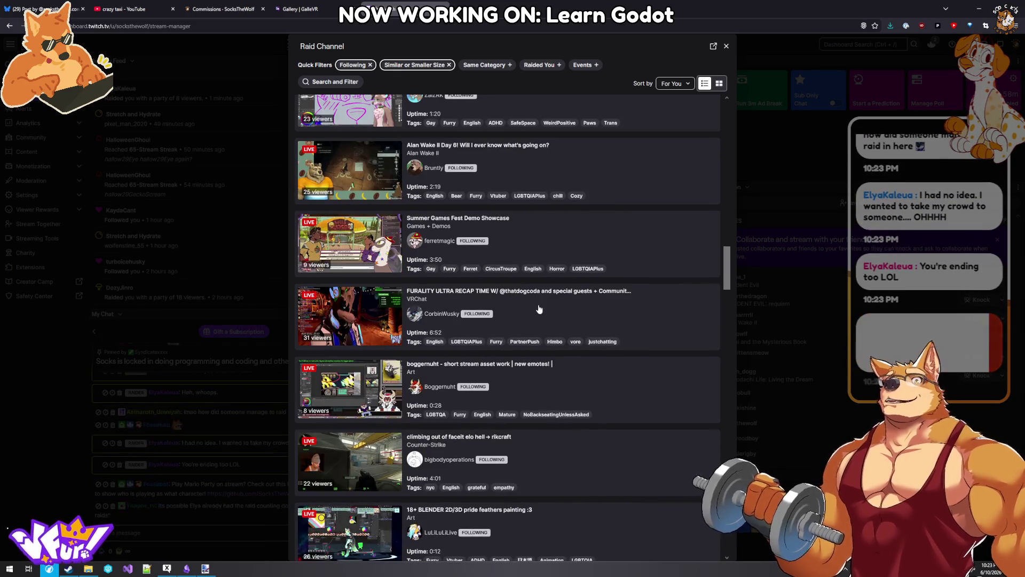
{"action": "scroll", "coordinate": [540, 310], "scroll_direction": "down", "scroll_amount": 12}
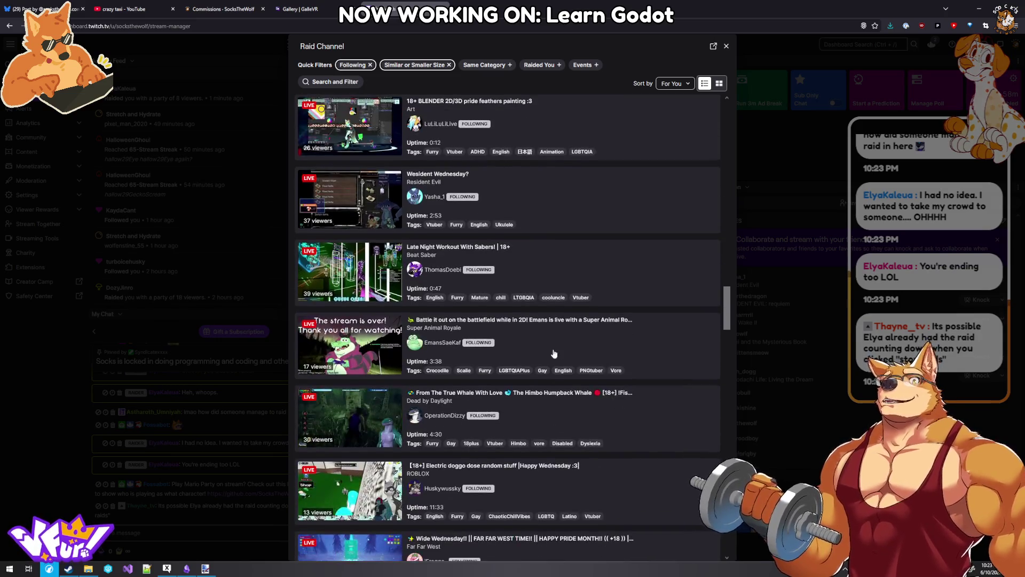
{"action": "scroll", "coordinate": [555, 351], "scroll_direction": "down", "scroll_amount": 10}
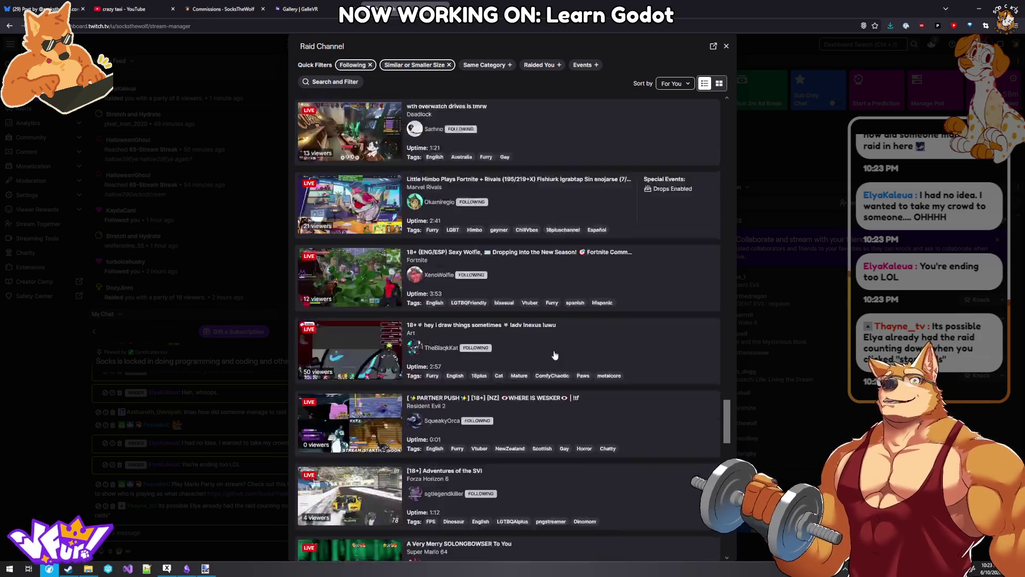
{"action": "scroll", "coordinate": [556, 353], "scroll_direction": "up", "scroll_amount": 5}
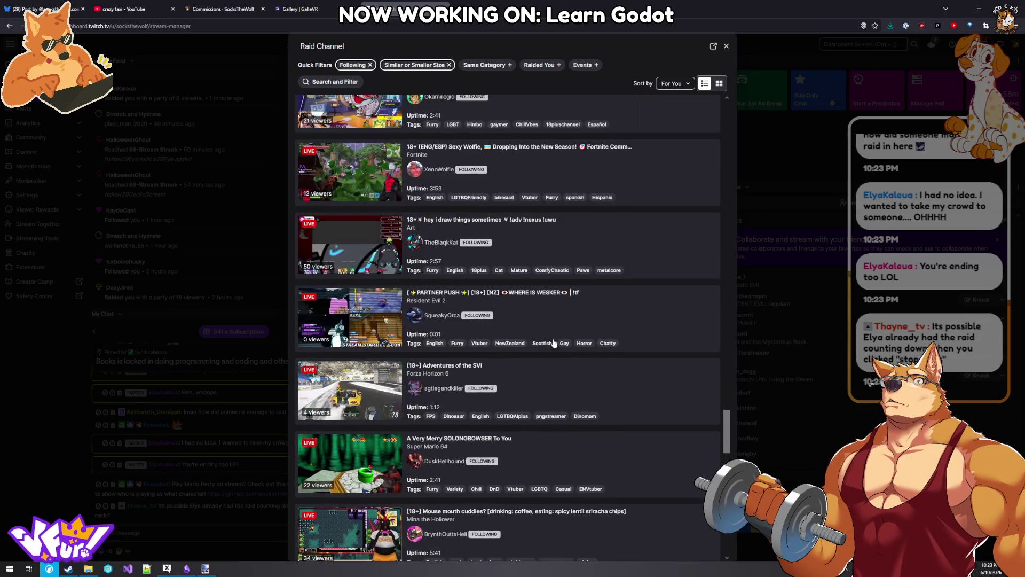
{"action": "scroll", "coordinate": [508, 269], "scroll_direction": "up", "scroll_amount": 2}
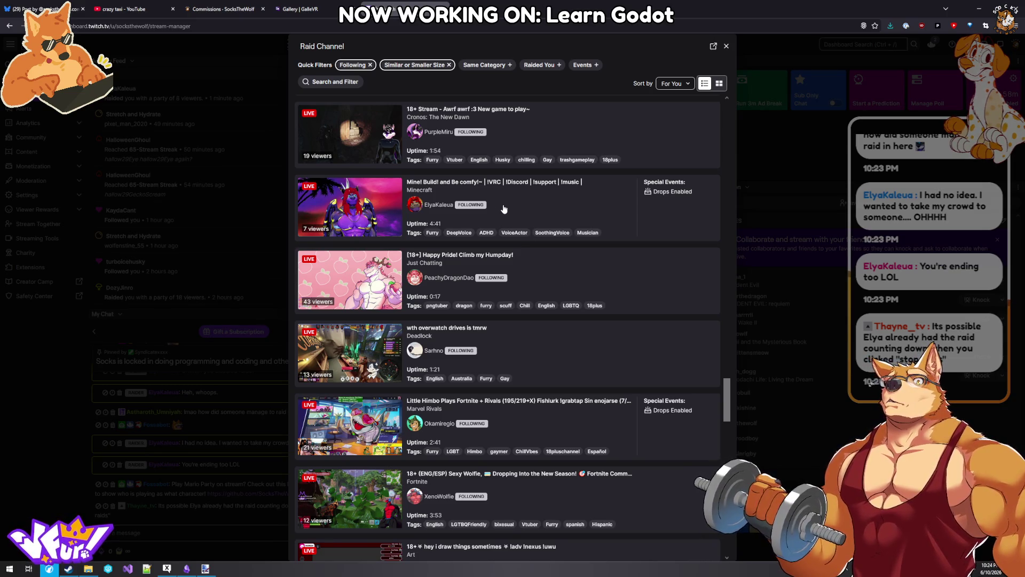
{"action": "scroll", "coordinate": [504, 208], "scroll_direction": "up", "scroll_amount": 5}
{"action": "scroll", "coordinate": [579, 229], "scroll_direction": "up", "scroll_amount": 5}
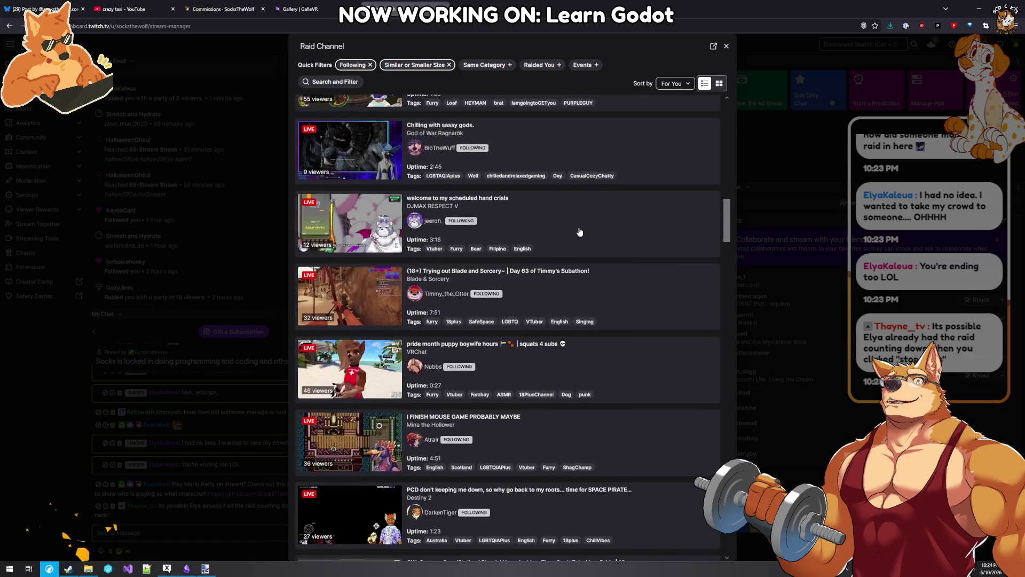
{"action": "scroll", "coordinate": [578, 224], "scroll_direction": "up", "scroll_amount": 5}
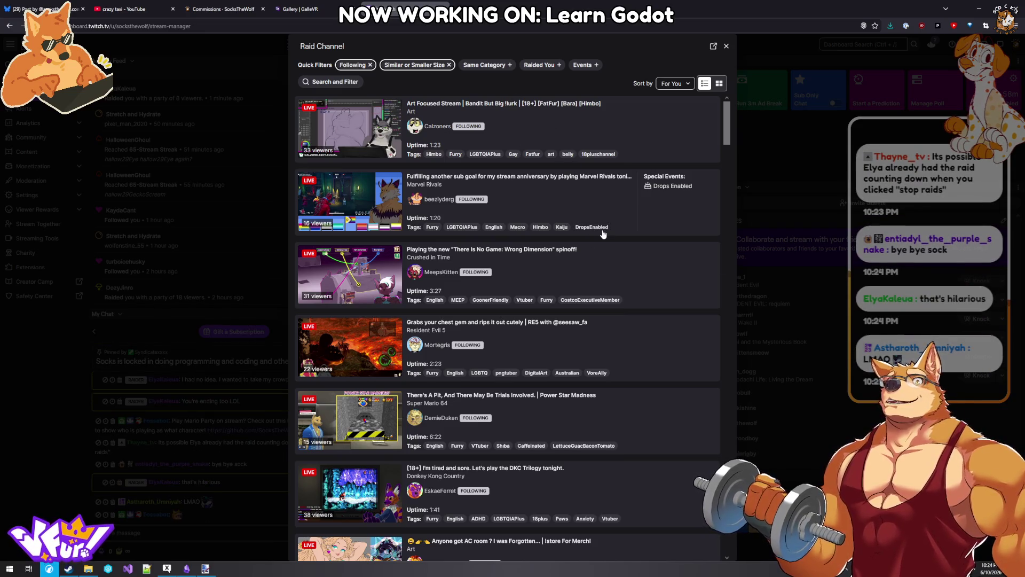
{"action": "scroll", "coordinate": [608, 267], "scroll_direction": "down", "scroll_amount": 8}
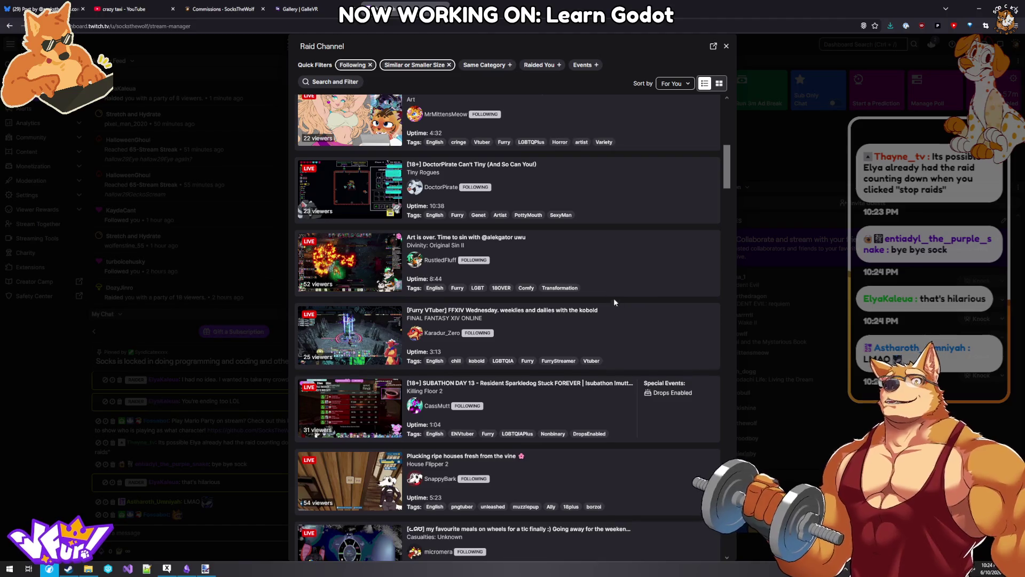
{"action": "scroll", "coordinate": [614, 303], "scroll_direction": "down", "scroll_amount": 5}
{"action": "scroll", "coordinate": [615, 305], "scroll_direction": "down", "scroll_amount": 5}
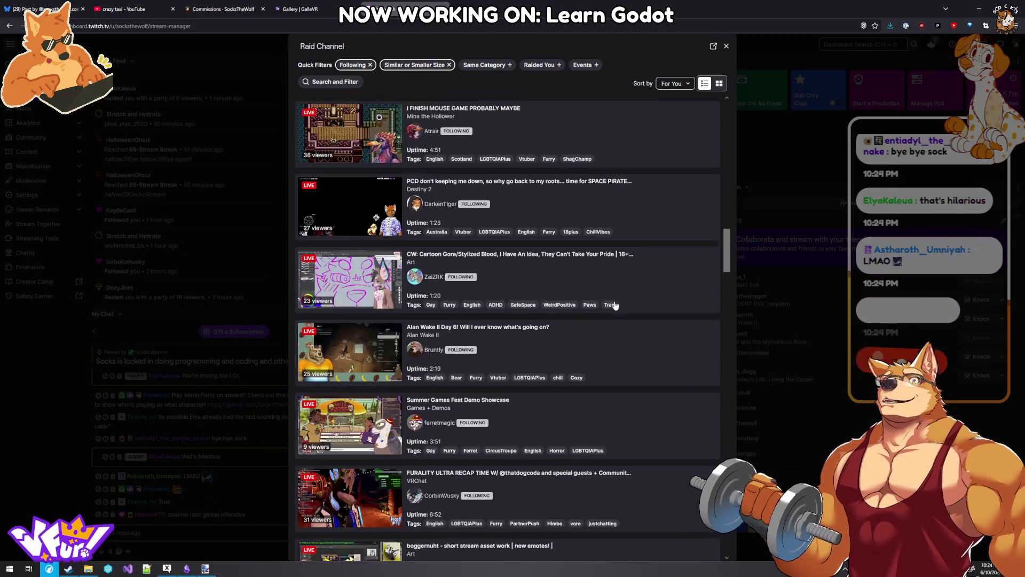
{"action": "scroll", "coordinate": [614, 303], "scroll_direction": "down", "scroll_amount": 10}
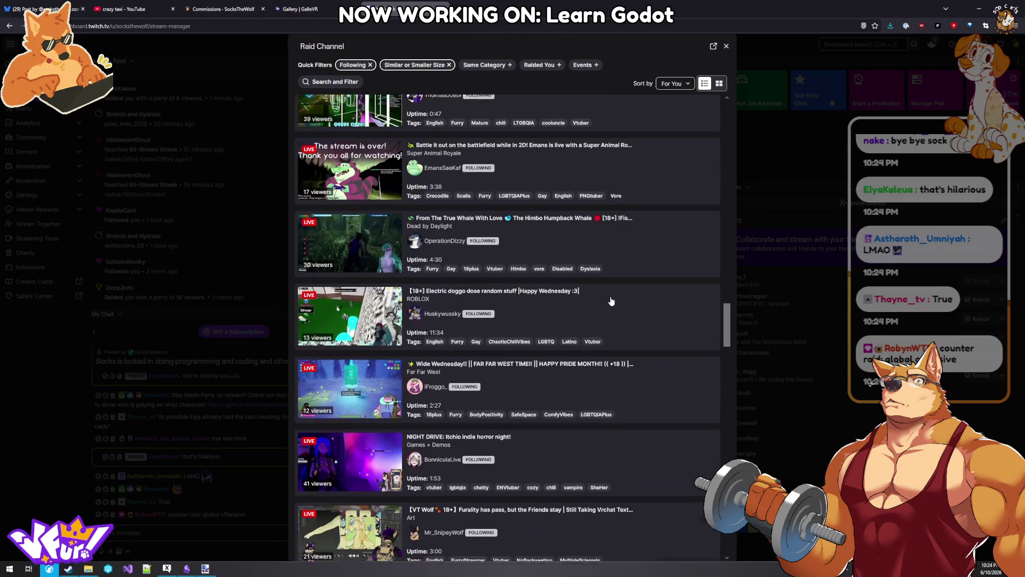
{"action": "scroll", "coordinate": [612, 302], "scroll_direction": "down", "scroll_amount": 10}
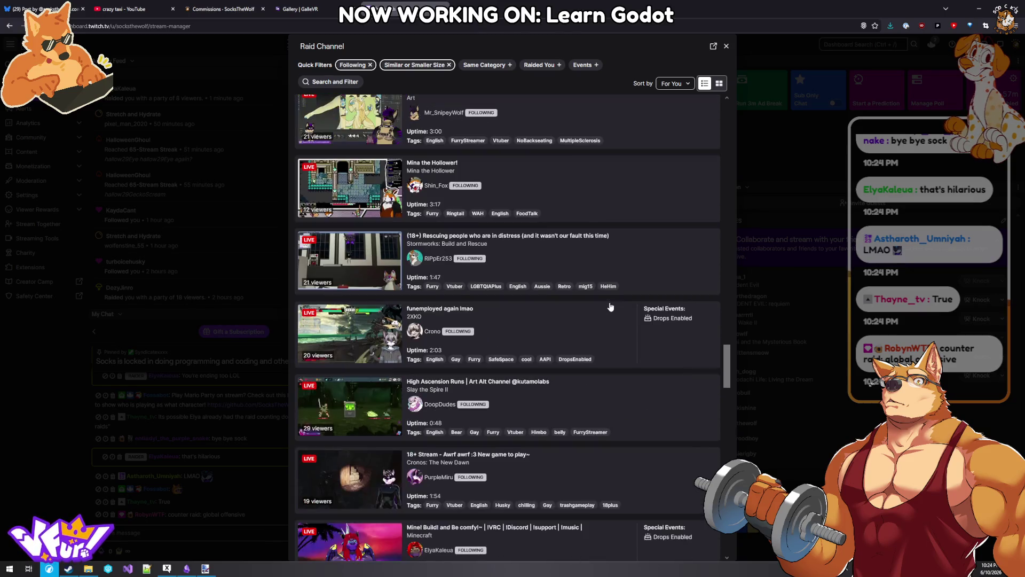
{"action": "scroll", "coordinate": [610, 305], "scroll_direction": "down", "scroll_amount": 5}
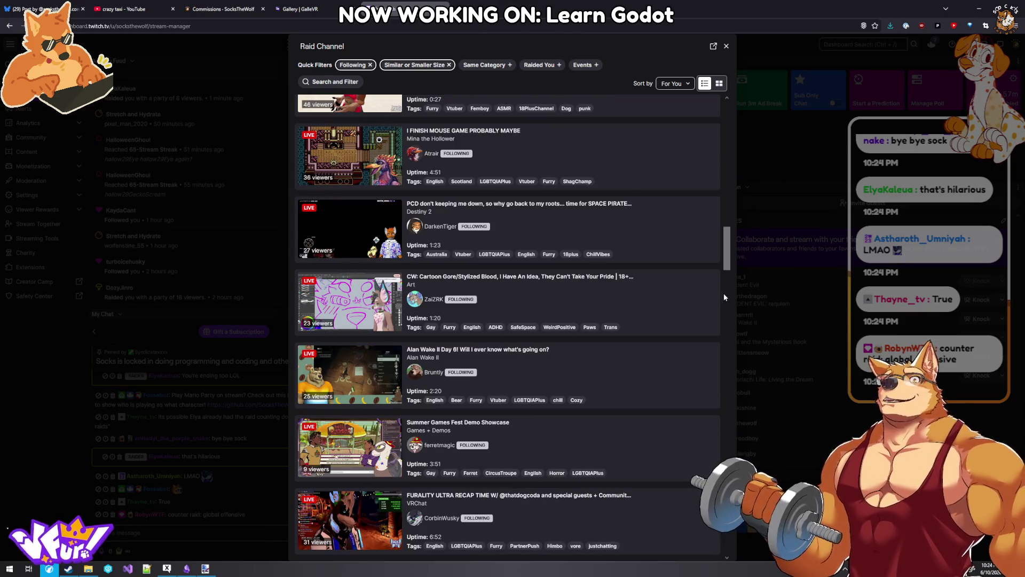
{"action": "left_click_drag", "start_coordinate": [727, 254], "coordinate": [732, 553]}
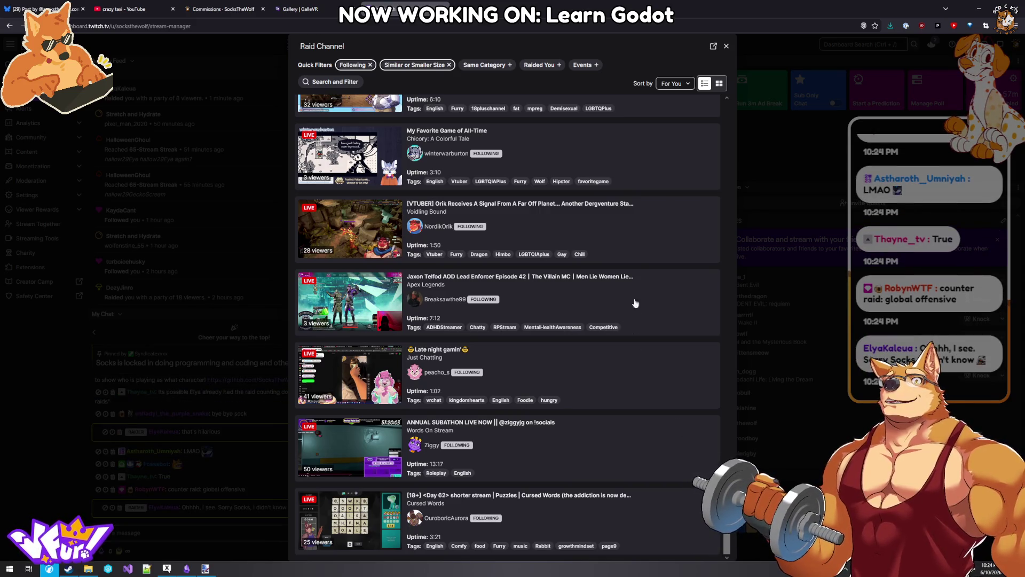
{"action": "scroll", "coordinate": [628, 260], "scroll_direction": "up", "scroll_amount": 3}
{"action": "scroll", "coordinate": [625, 258], "scroll_direction": "up", "scroll_amount": 2}
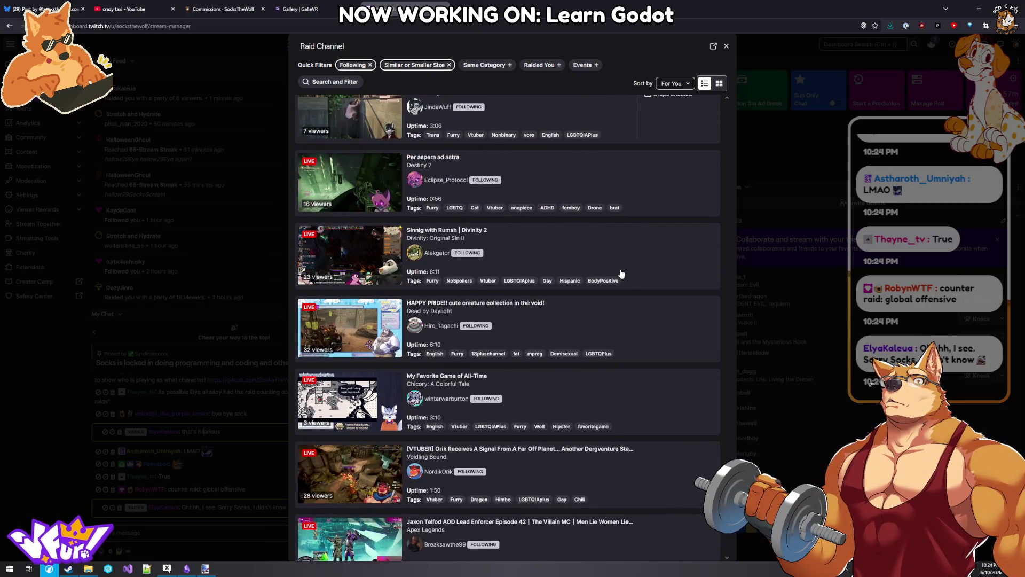
{"action": "scroll", "coordinate": [621, 274], "scroll_direction": "up", "scroll_amount": 5}
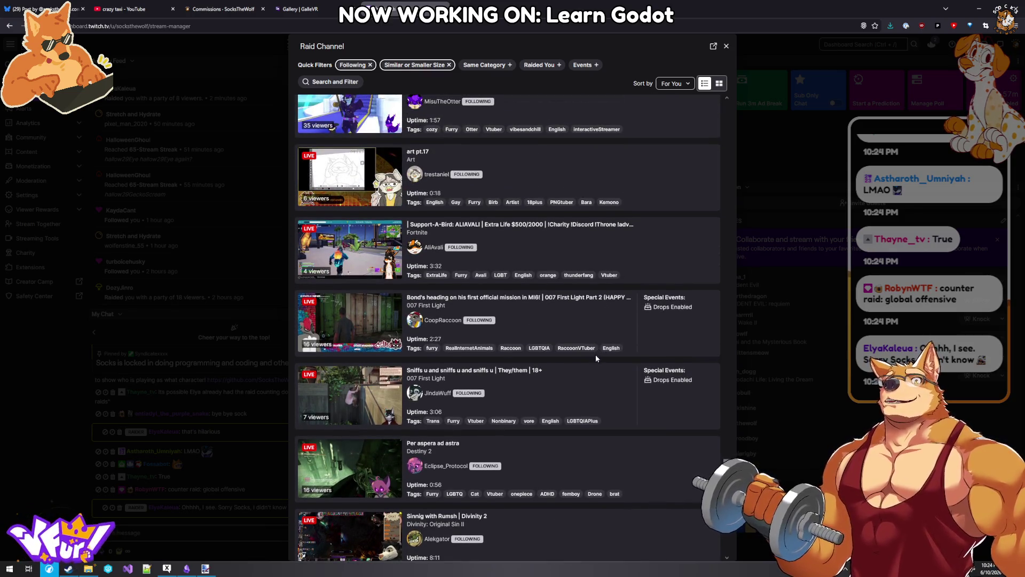
{"action": "scroll", "coordinate": [596, 356], "scroll_direction": "up", "scroll_amount": 2}
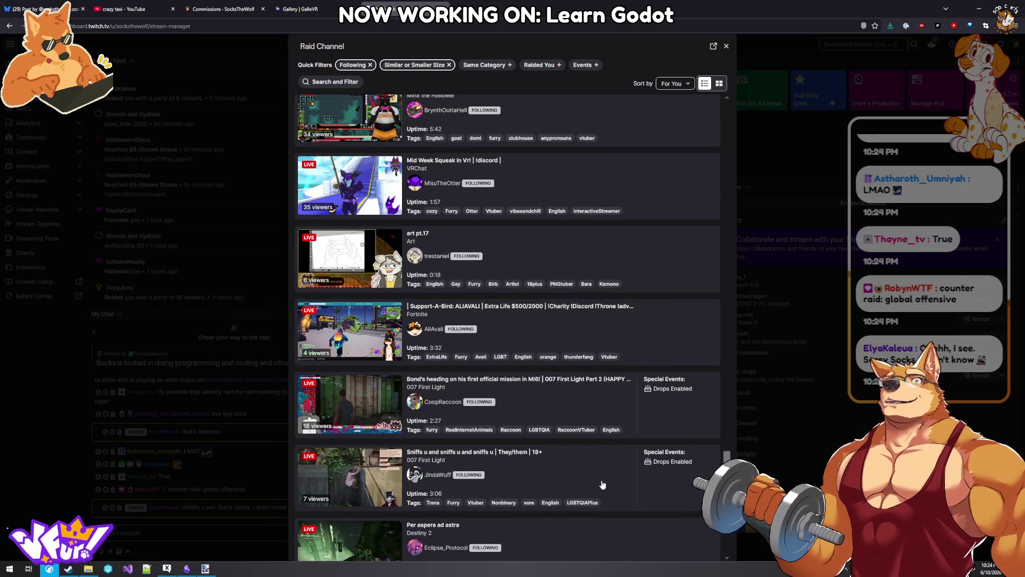
{"action": "scroll", "coordinate": [602, 474], "scroll_direction": "up", "scroll_amount": 2}
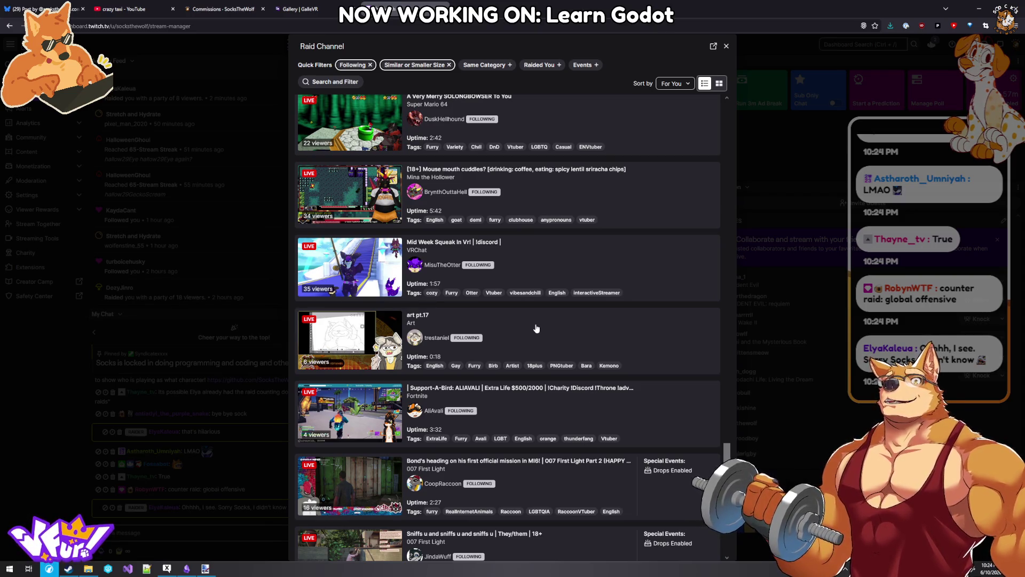
{"action": "scroll", "coordinate": [536, 328], "scroll_direction": "up", "scroll_amount": 1}
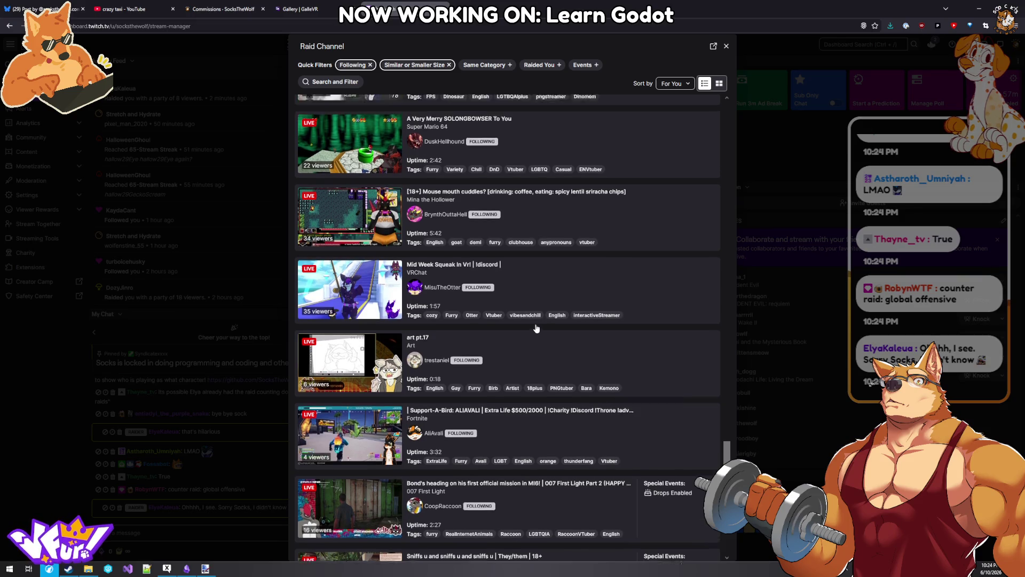
{"action": "scroll", "coordinate": [543, 299], "scroll_direction": "up", "scroll_amount": 1}
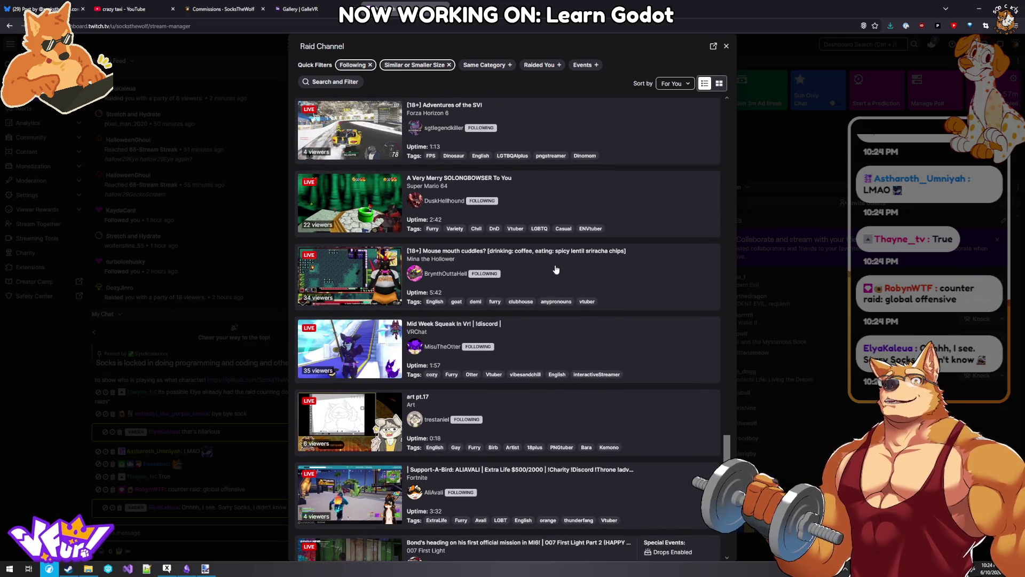
{"action": "scroll", "coordinate": [554, 270], "scroll_direction": "up", "scroll_amount": 2}
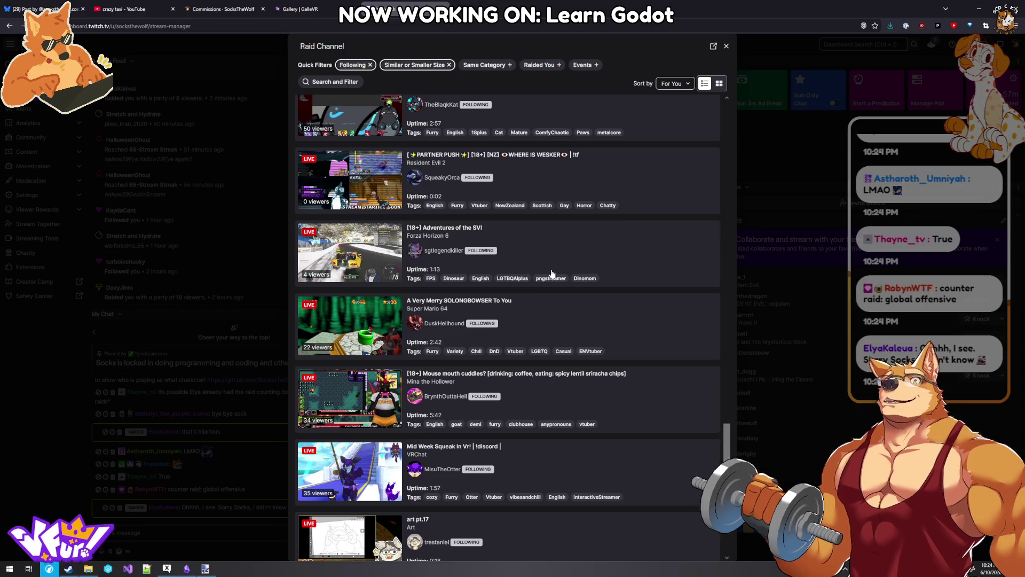
{"action": "scroll", "coordinate": [552, 273], "scroll_direction": "up", "scroll_amount": 1}
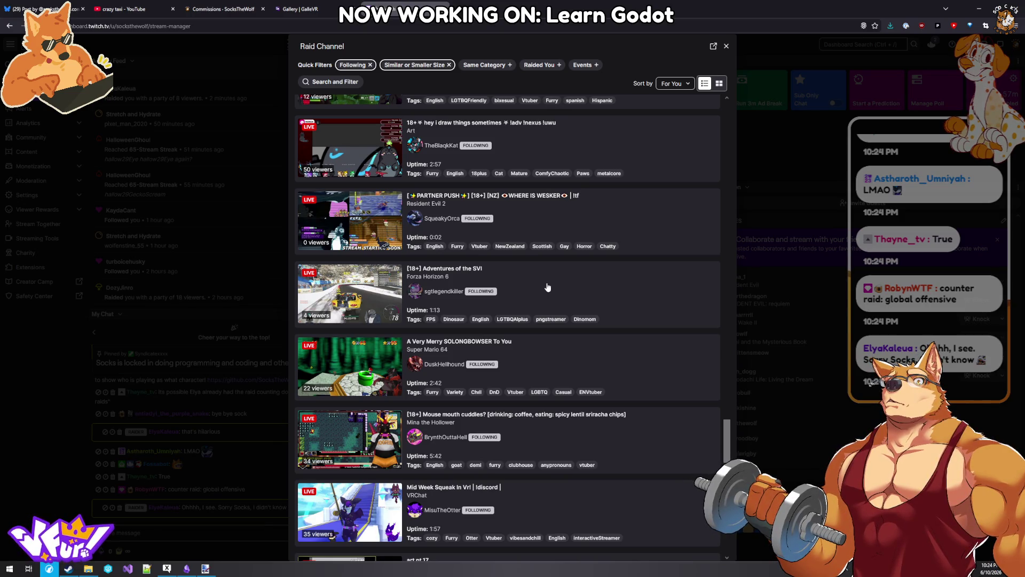
{"action": "scroll", "coordinate": [548, 287], "scroll_direction": "up", "scroll_amount": 1}
{"action": "scroll", "coordinate": [547, 287], "scroll_direction": "up", "scroll_amount": 6}
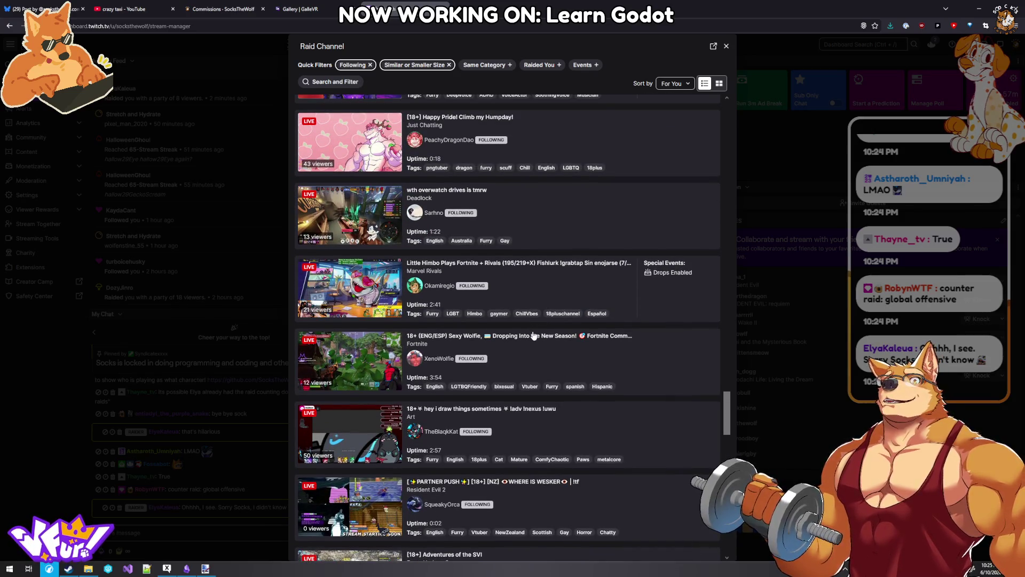
{"action": "scroll", "coordinate": [530, 302], "scroll_direction": "up", "scroll_amount": 3}
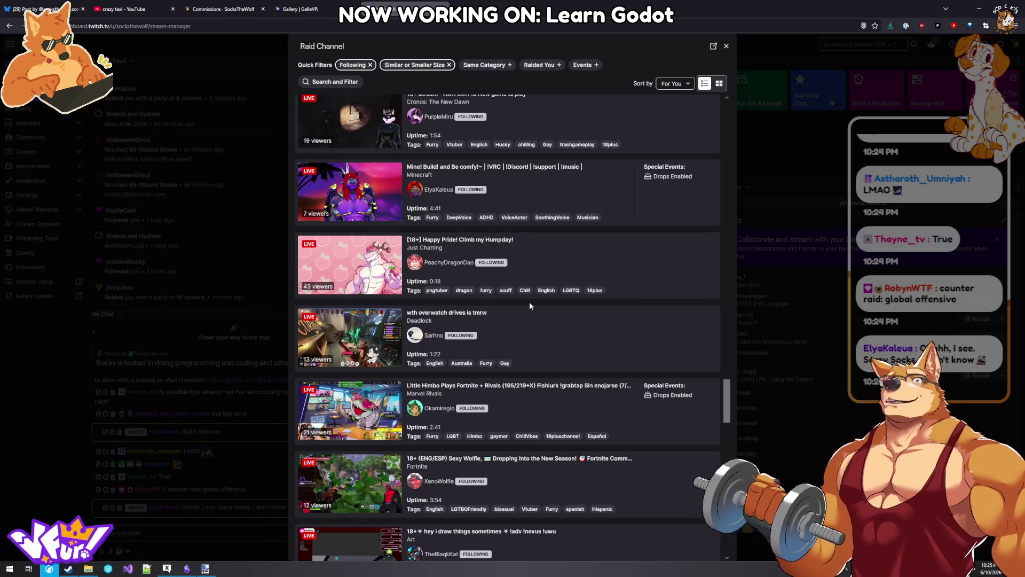
- Start a raid to the Just Chatting stream 'Happy Pride! Climb my Humpday!', briefly checking the Obsidian note
{"action": "left_click", "coordinate": [559, 269]}
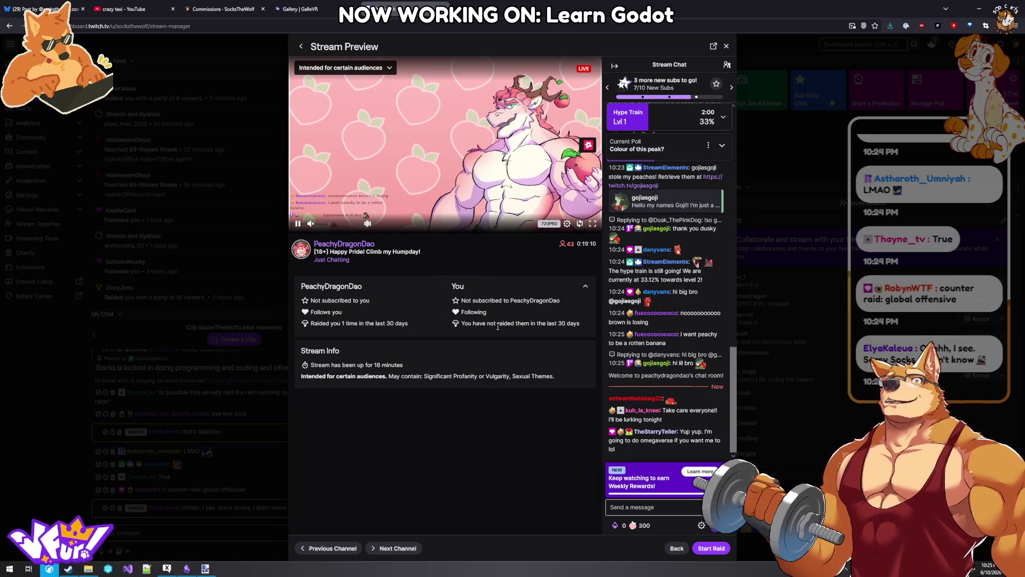
{"action": "left_click", "coordinate": [712, 548]}
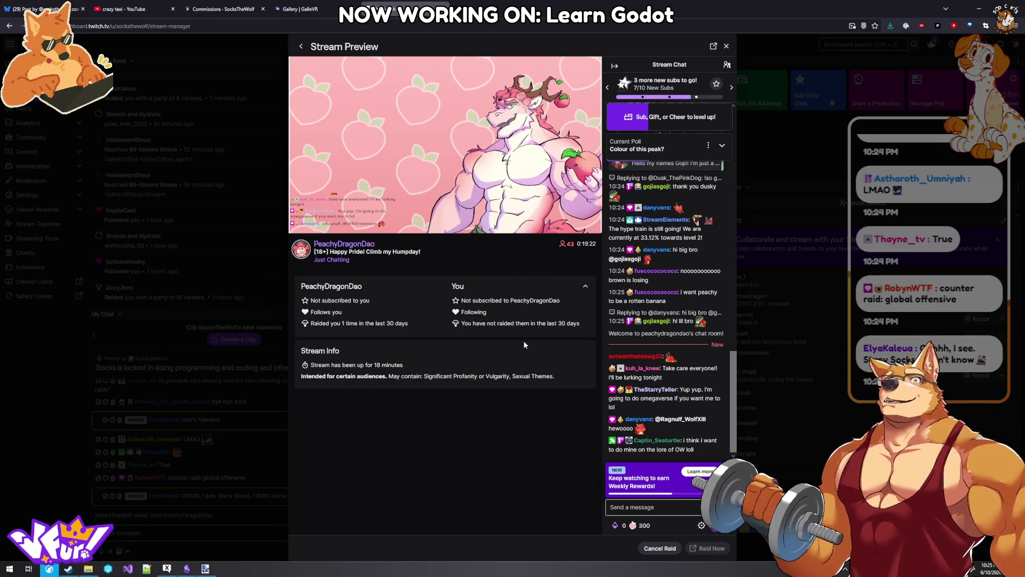
{"action": "mouse_move", "coordinate": [446, 160]}
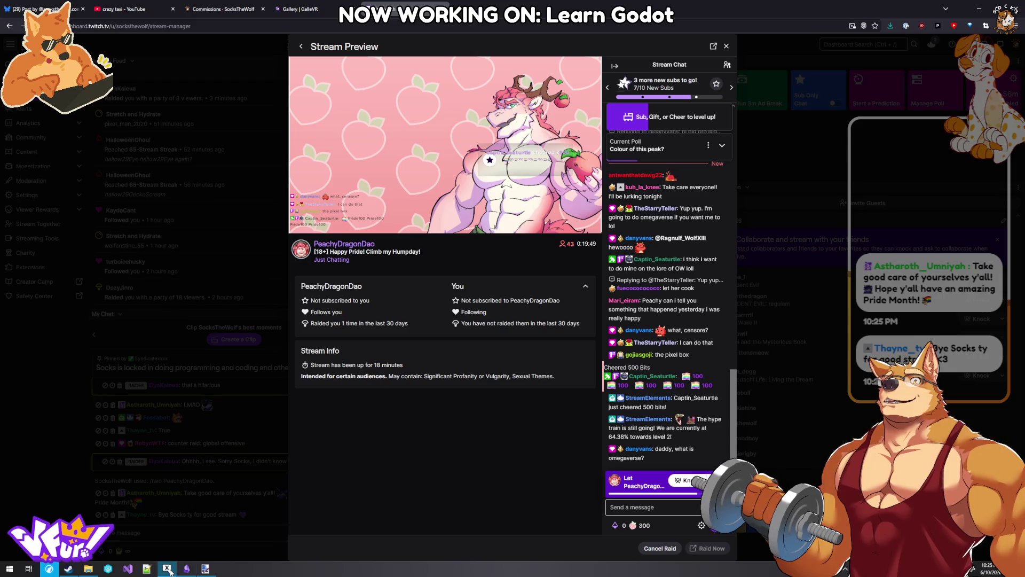
{"action": "left_click", "coordinate": [186, 570]}
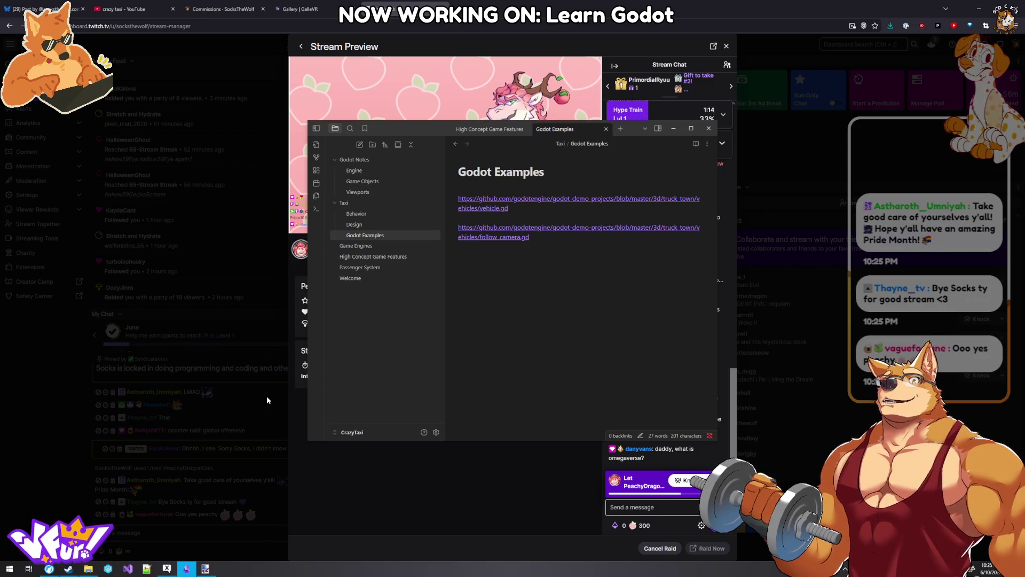
{"action": "left_click", "coordinate": [188, 569]}
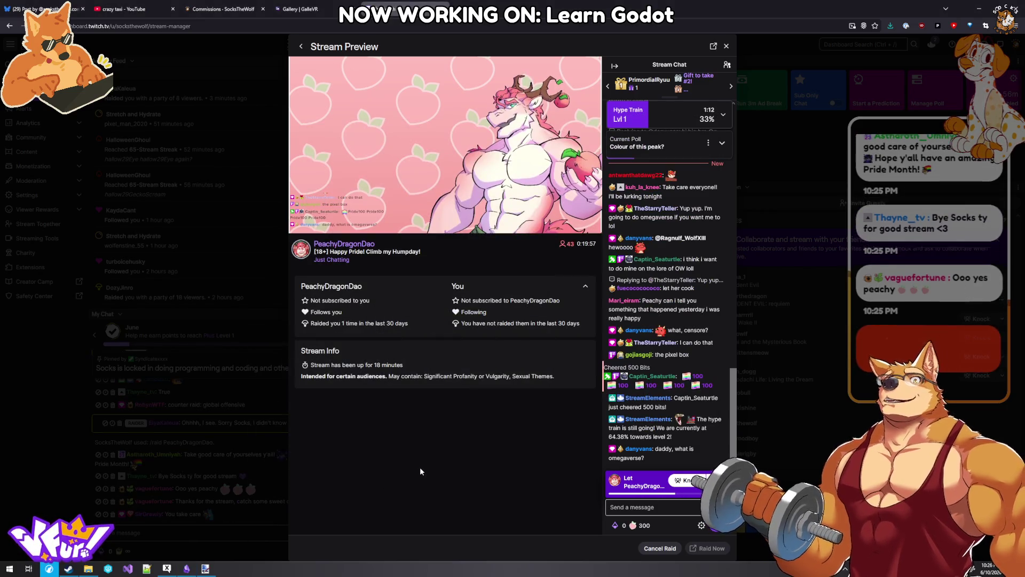